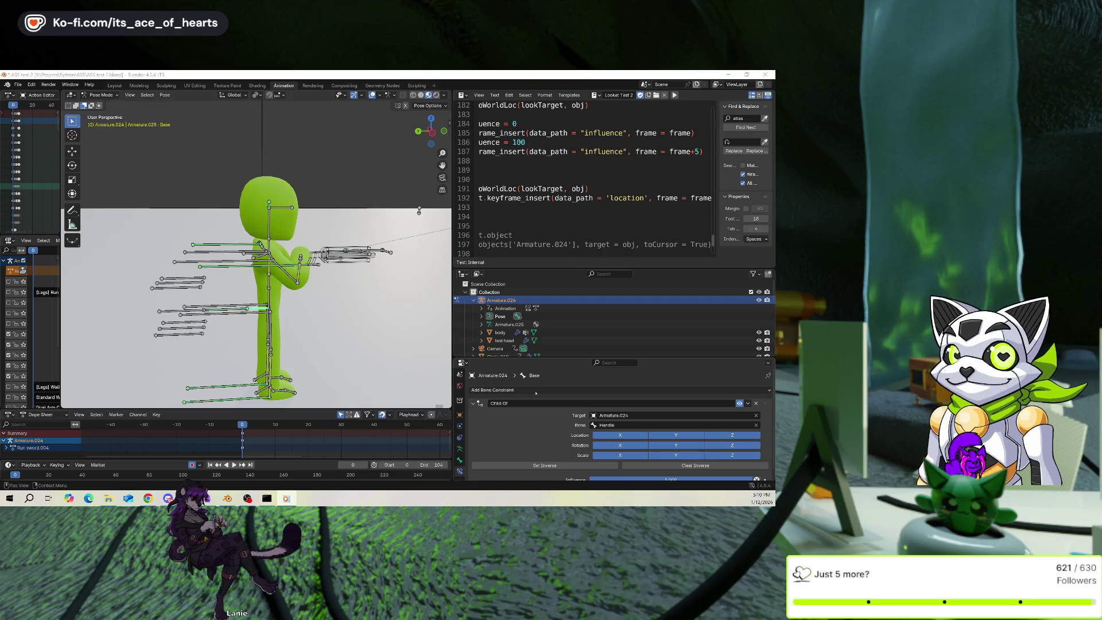
Undo the last change and move the weapon.R bone to a new position.
key(ctrl+z)
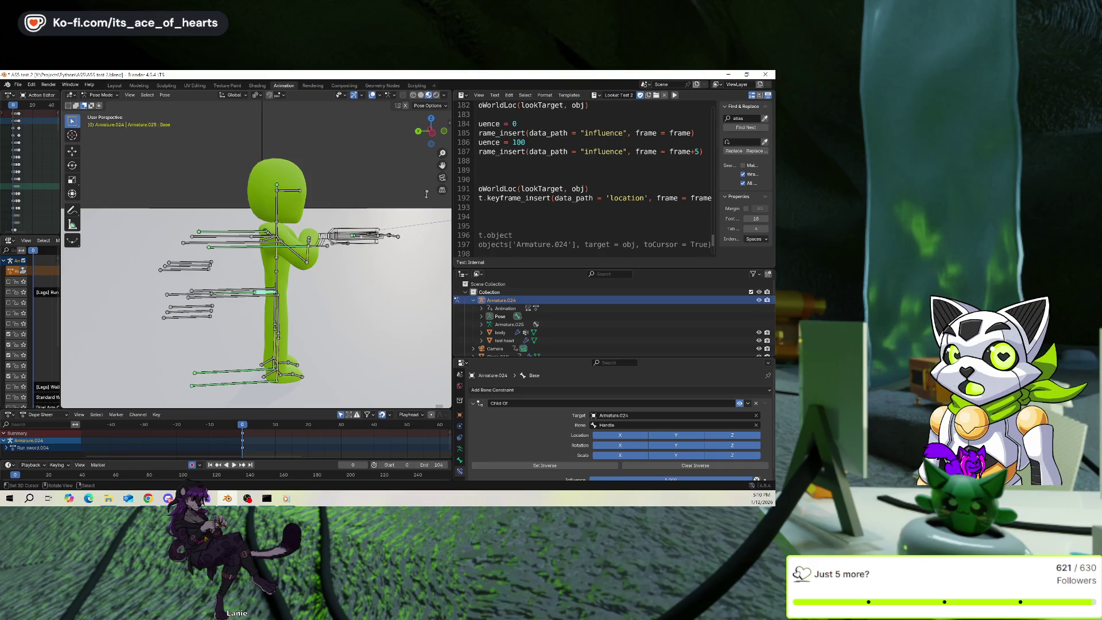
click(370, 248)
middle_drag(426, 194, 419, 208)
key(g)
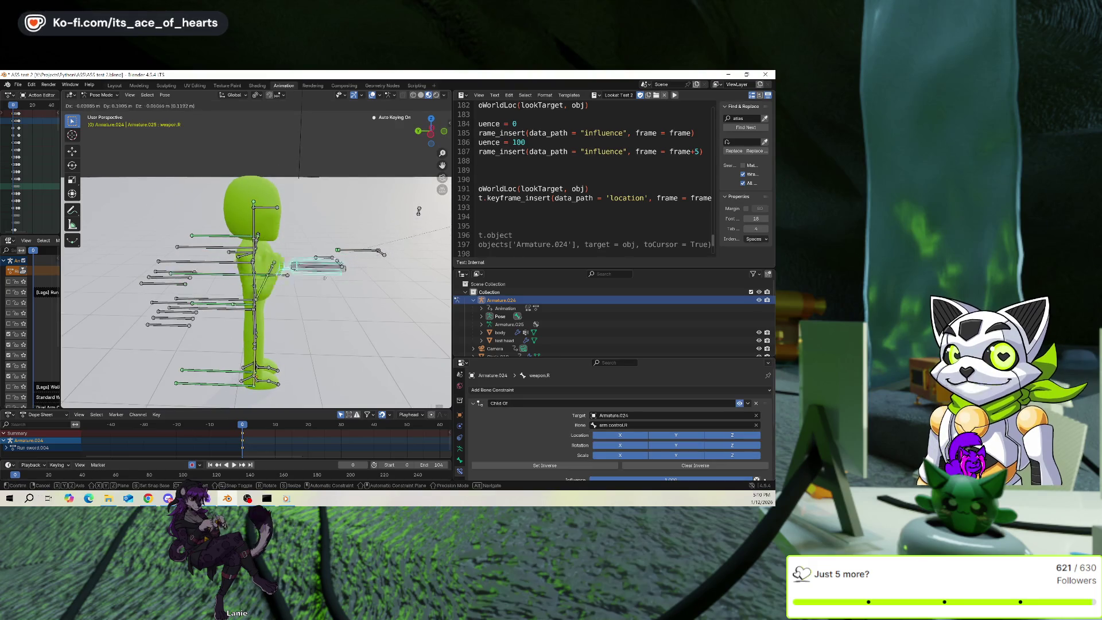
click(419, 211)
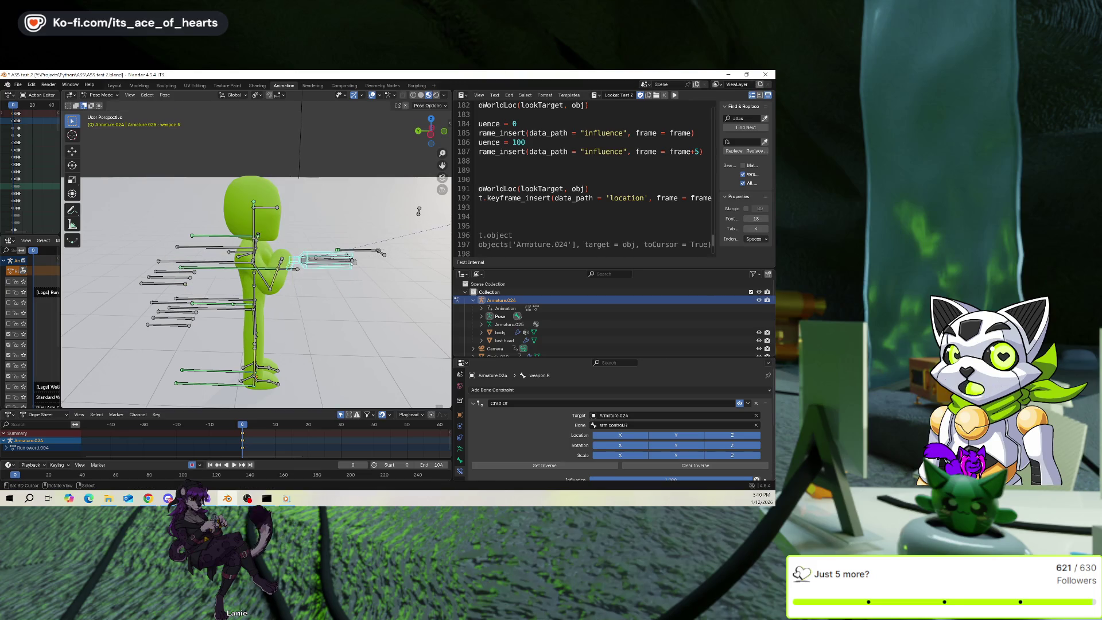
Move weapon.R again to raise the arm and weapon, orbiting to confirm the arm follows.
key(g)
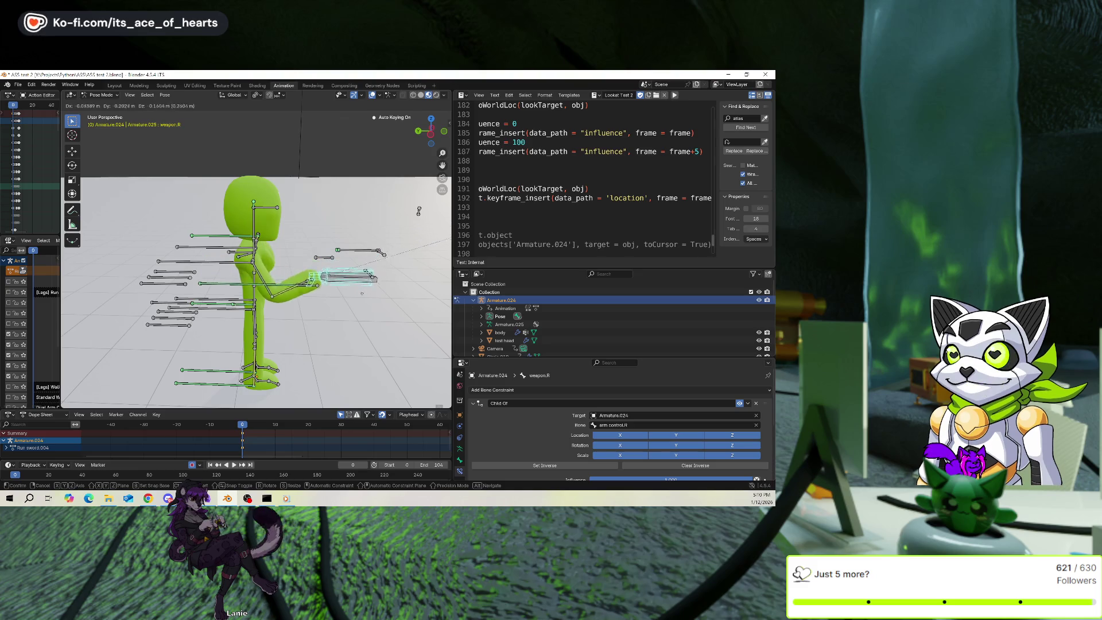
click(418, 211)
middle_drag(344, 218, 85, 241)
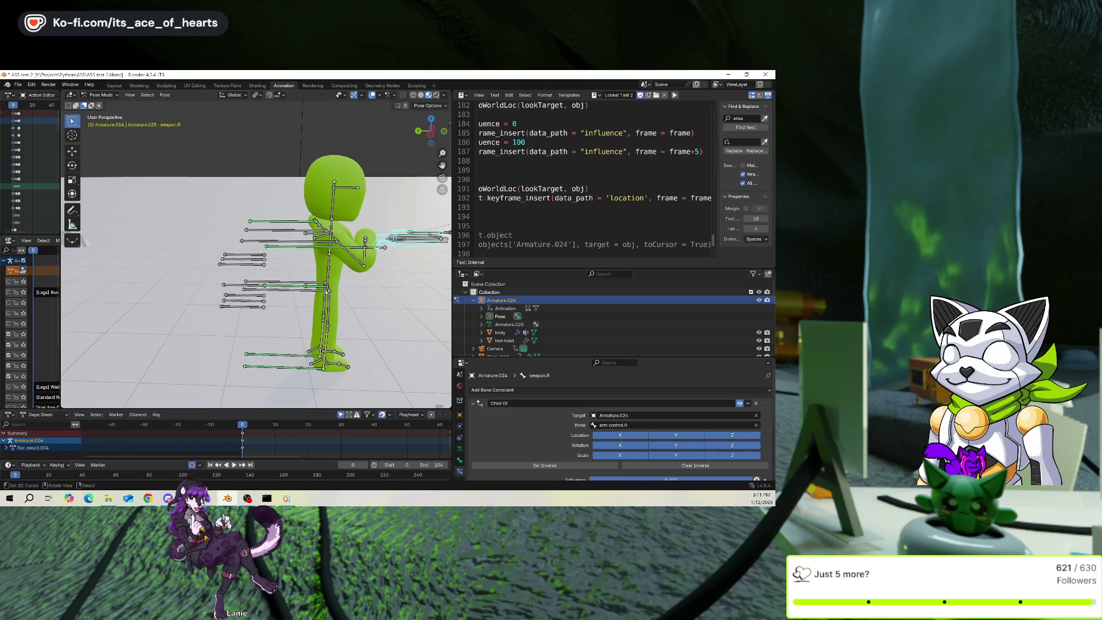
click(313, 294)
key(g)
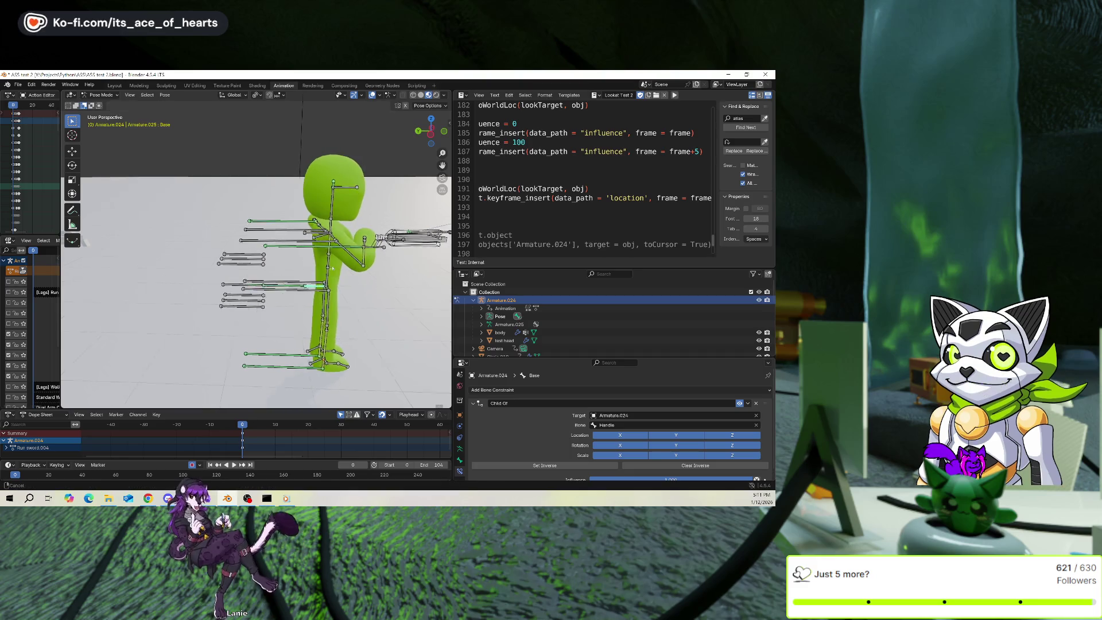
key(shift+x)
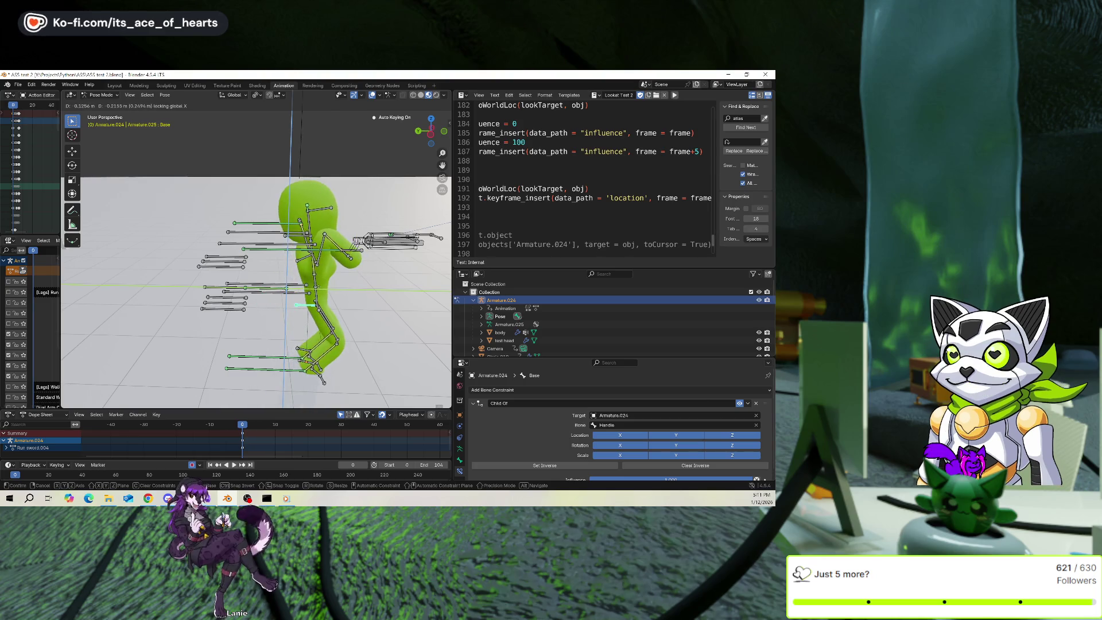
key(Escape)
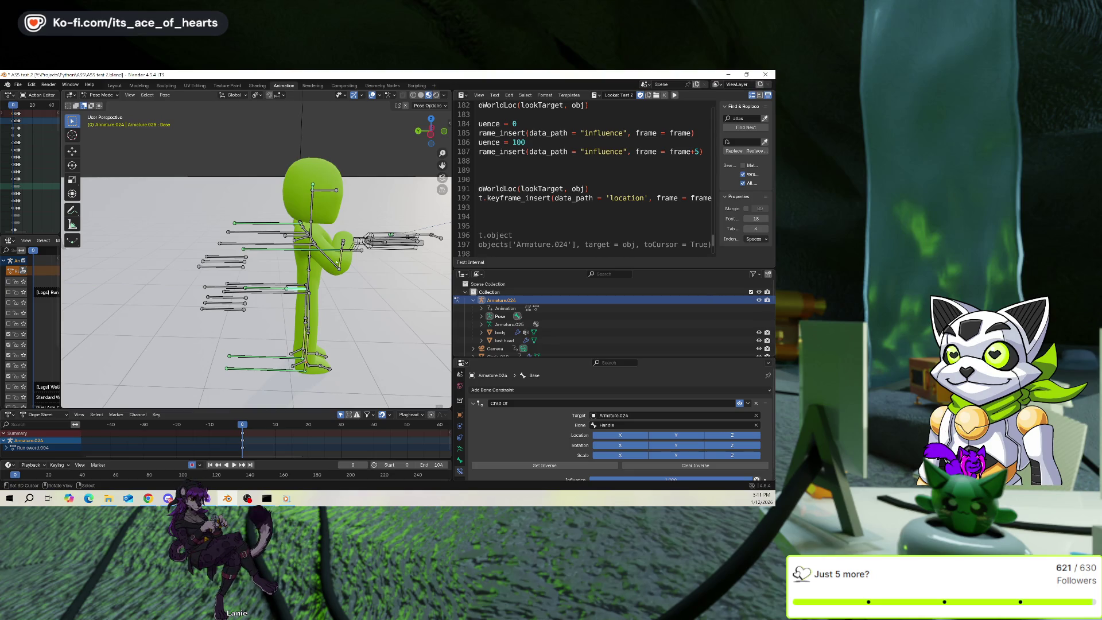
key(g)
key(shift+x)
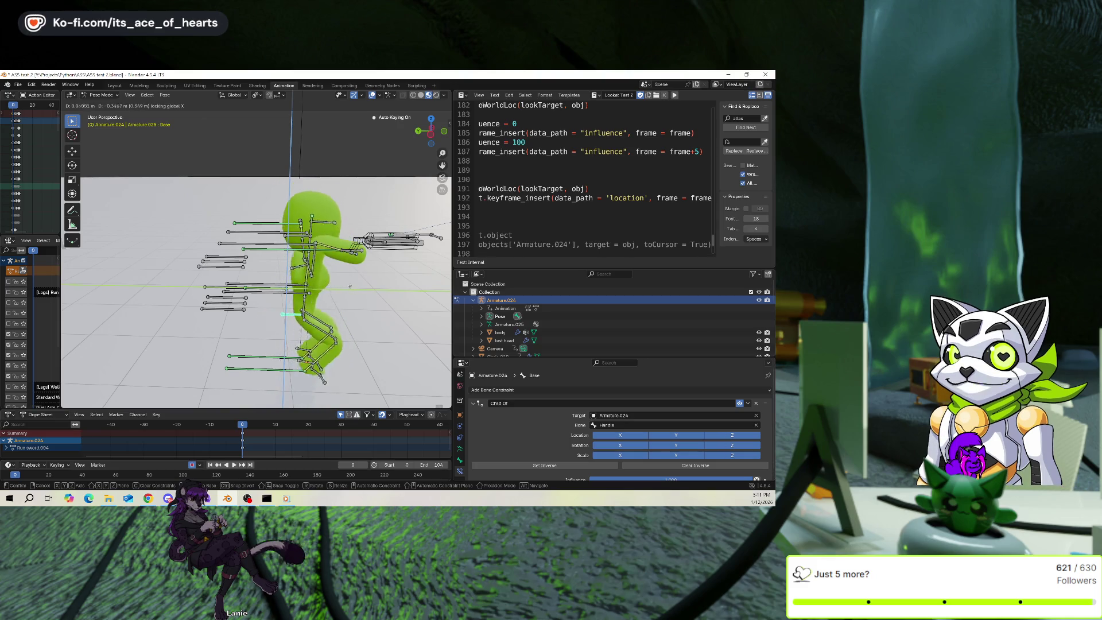
key(Escape)
middle_drag(350, 285, 310, 281)
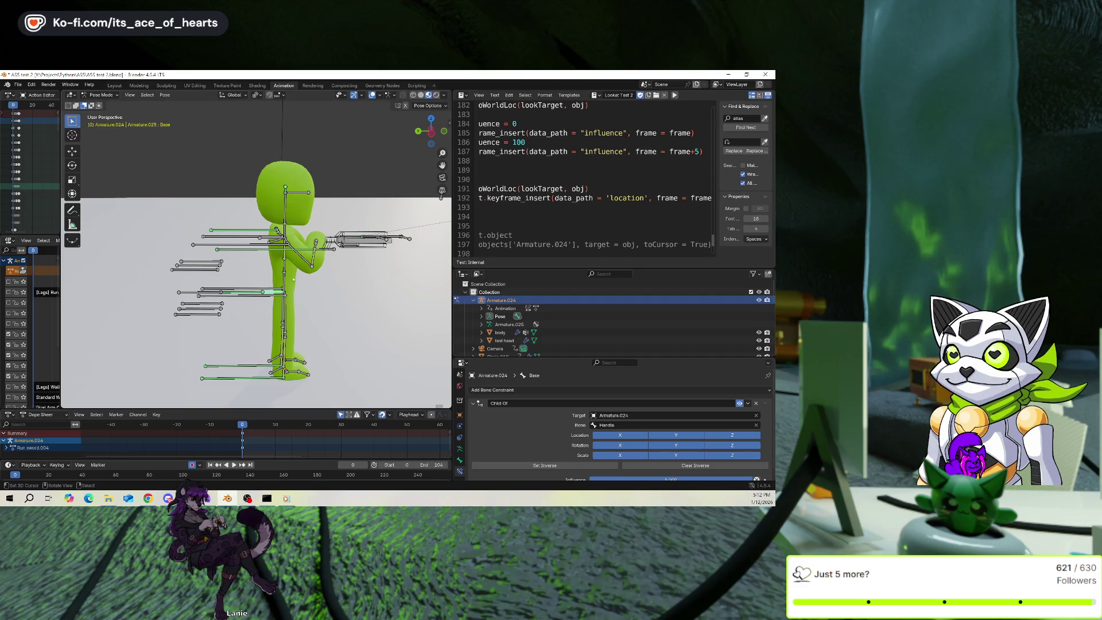
scroll(293, 280, up, 1)
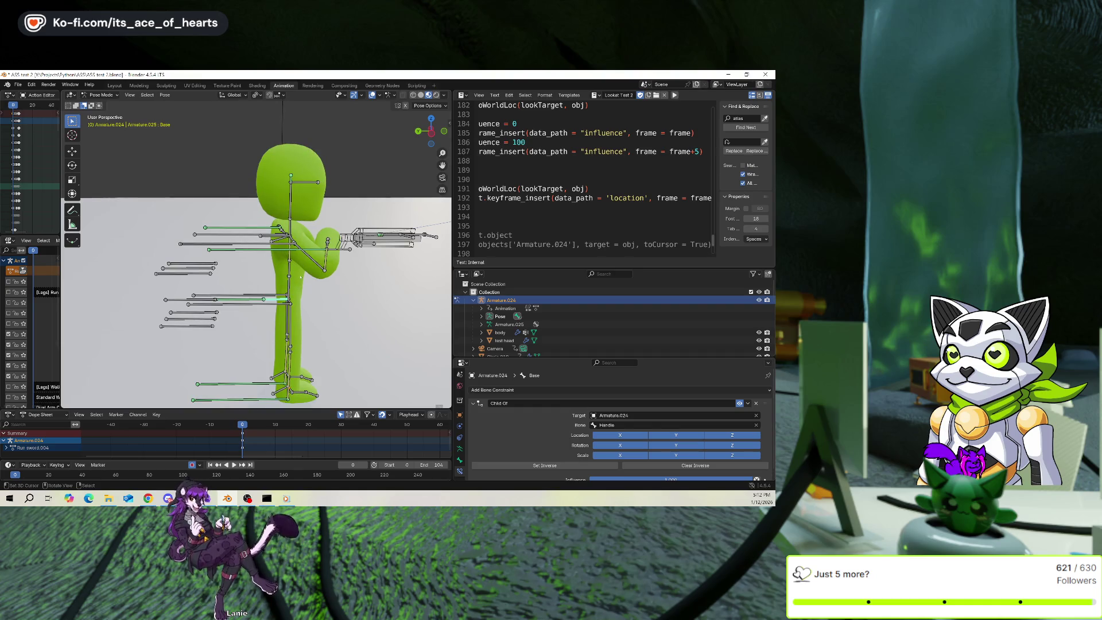
key(space)
key(Escape)
scroll(330, 278, down, 2)
mouse_move(329, 278)
middle_down()
mouse_move(276, 263)
mouse_move(246, 273)
middle_up()
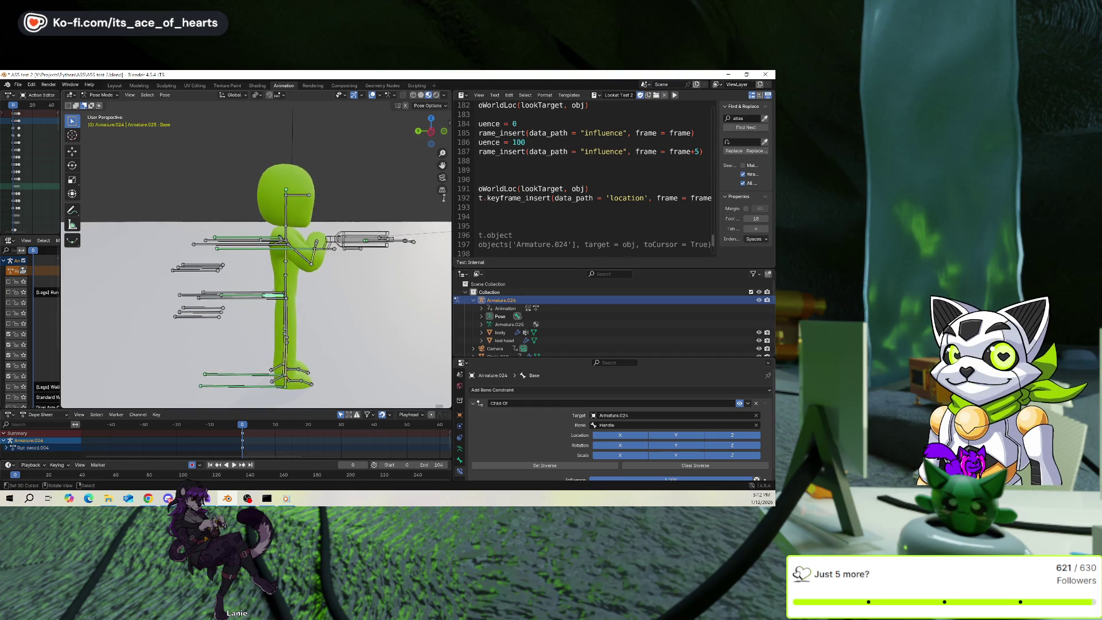
key(g)
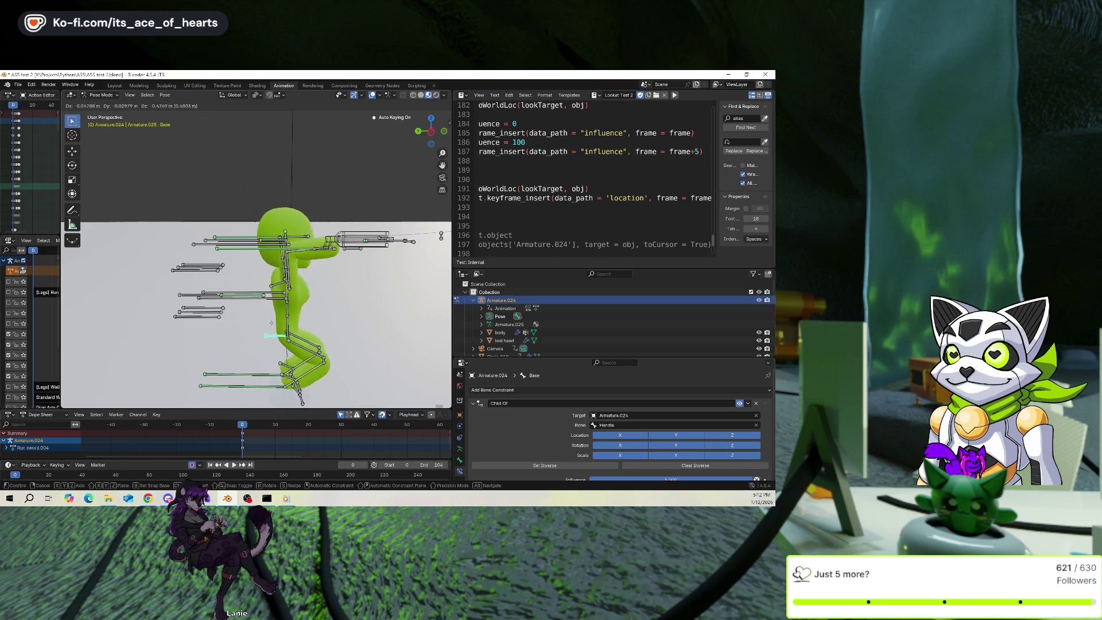
key(shift+x)
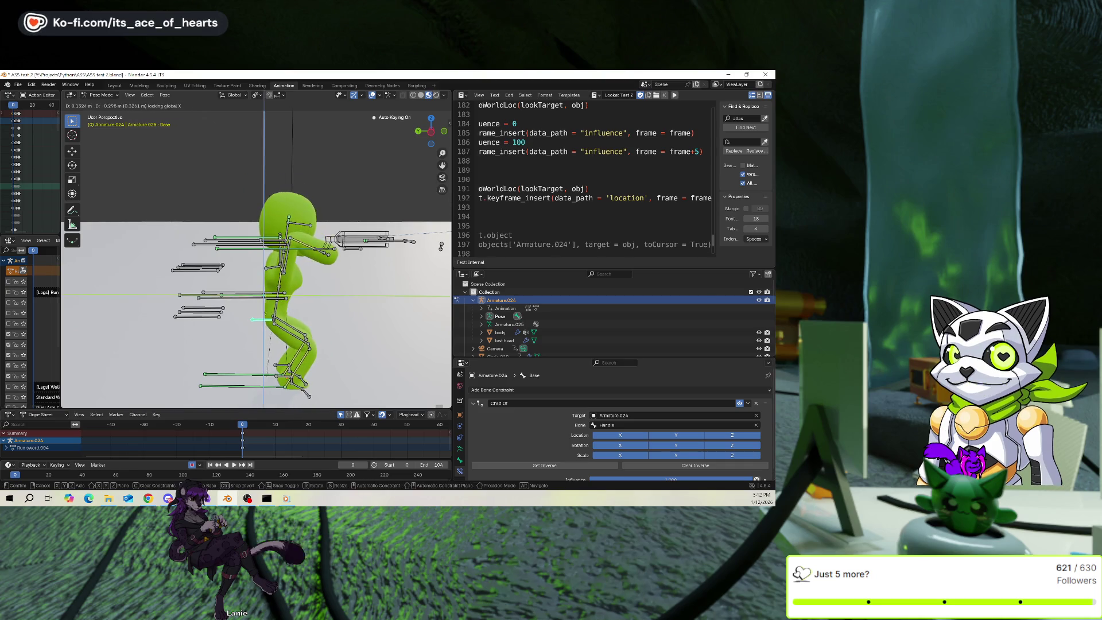
key(Escape)
click(241, 295)
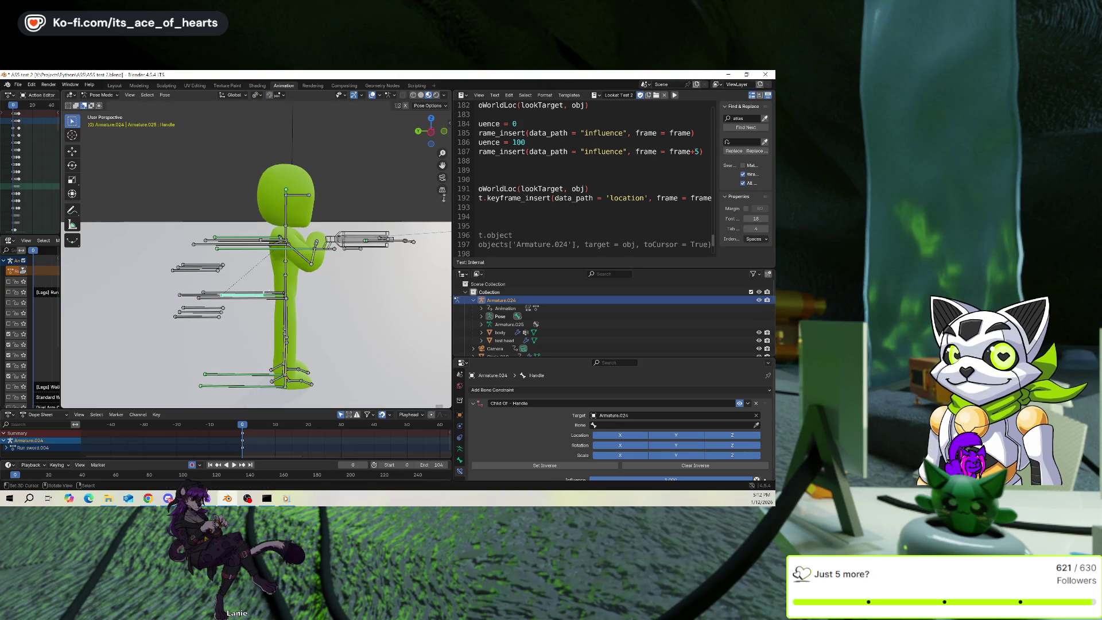
key(g)
key(shift+x)
key(c)
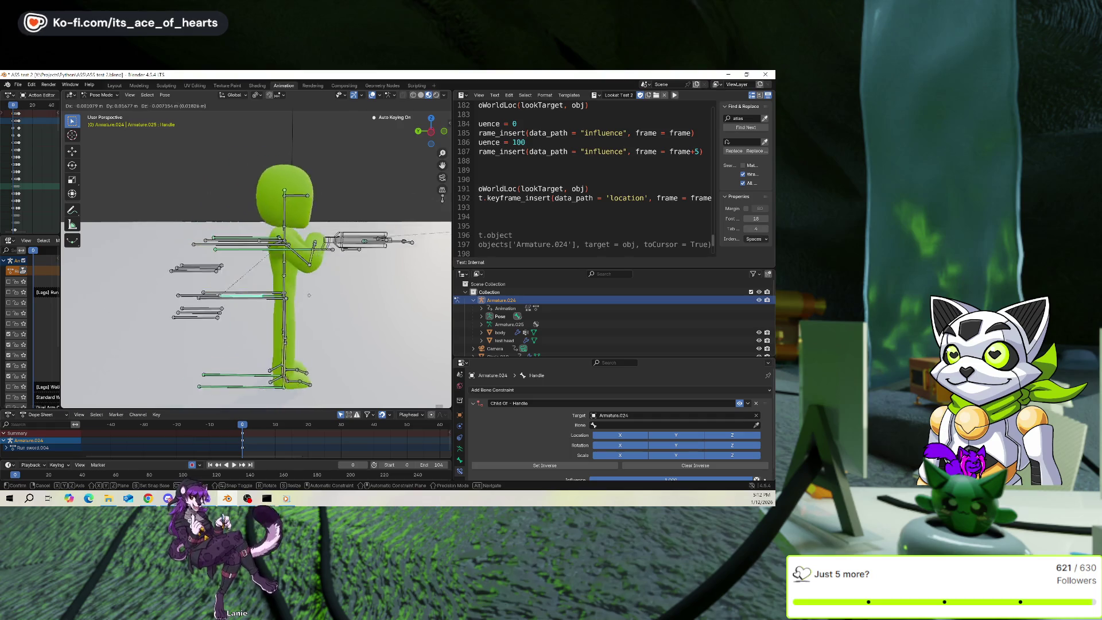
click(443, 196)
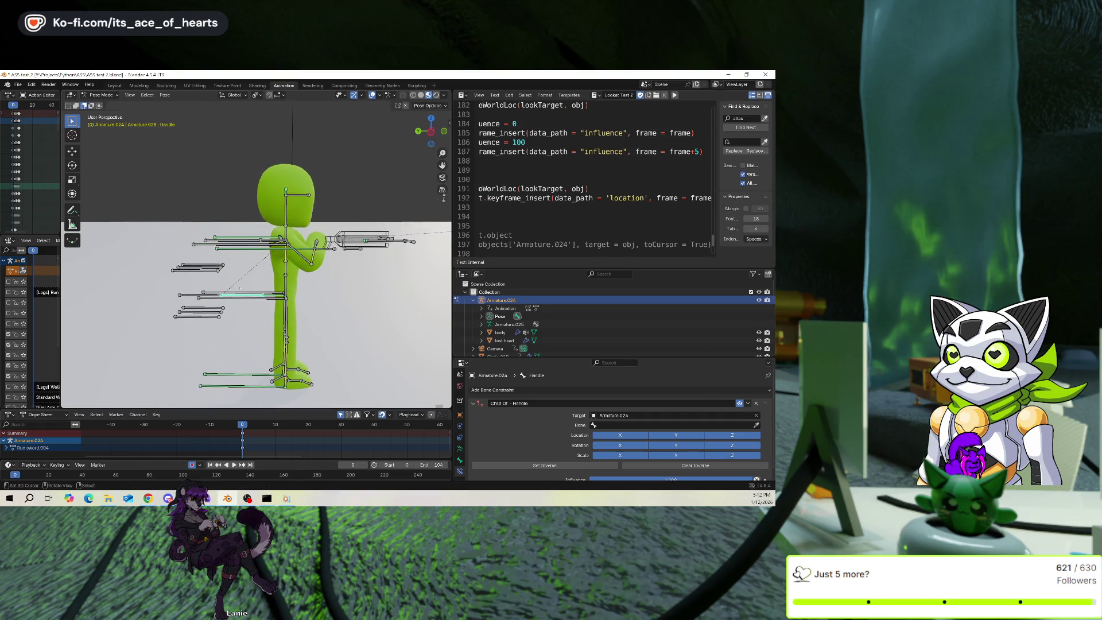
click(213, 294)
key(g)
key(shift+x)
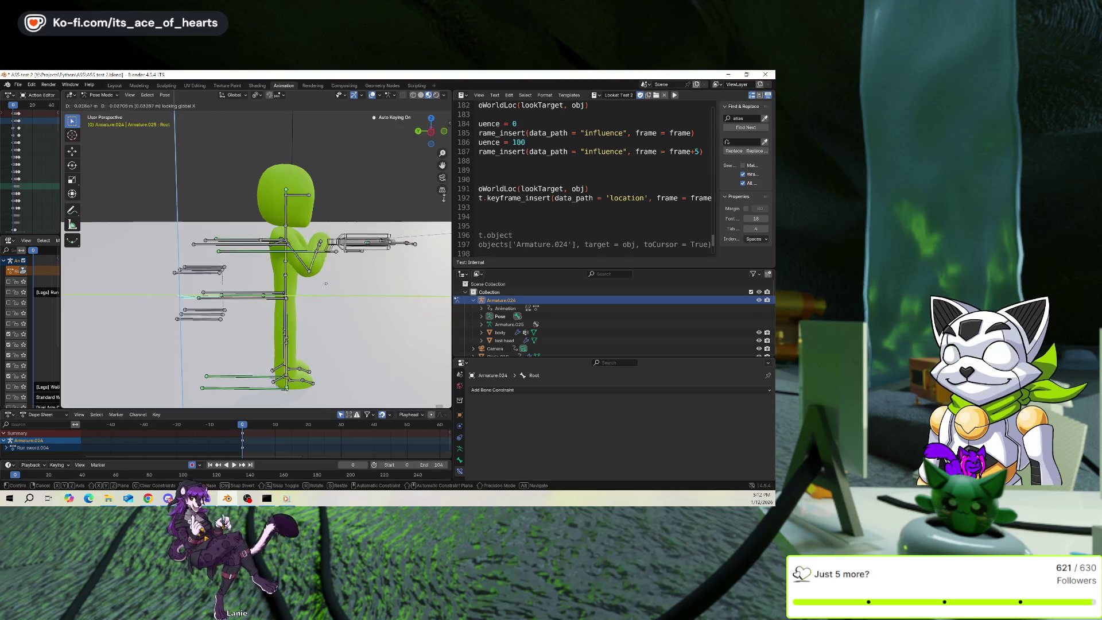
click(309, 310)
key(r)
key(x)
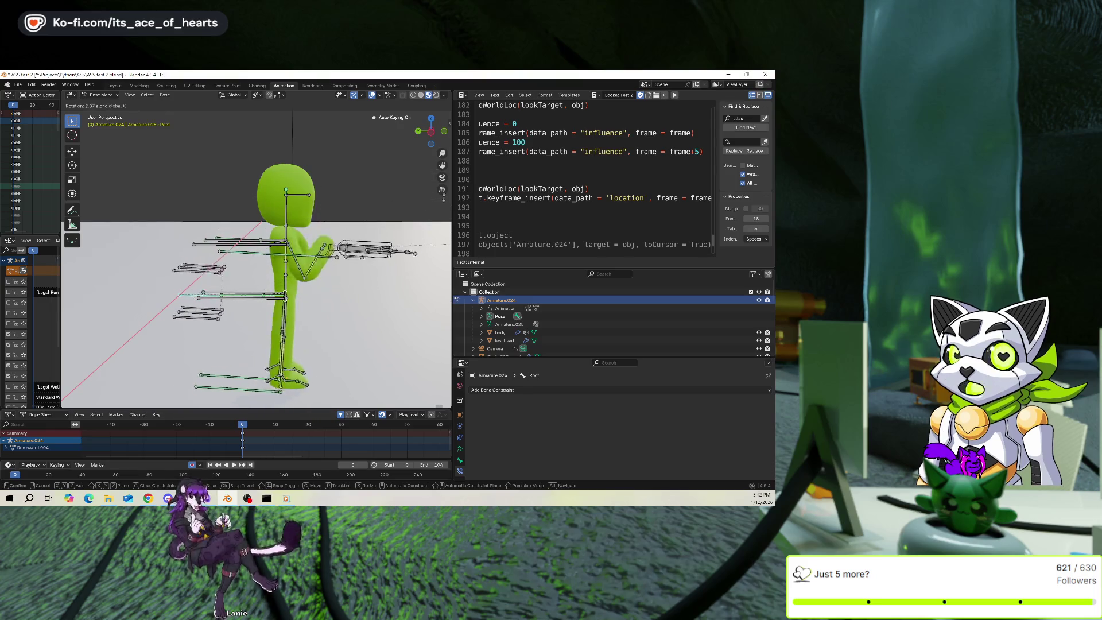
right_click(293, 244)
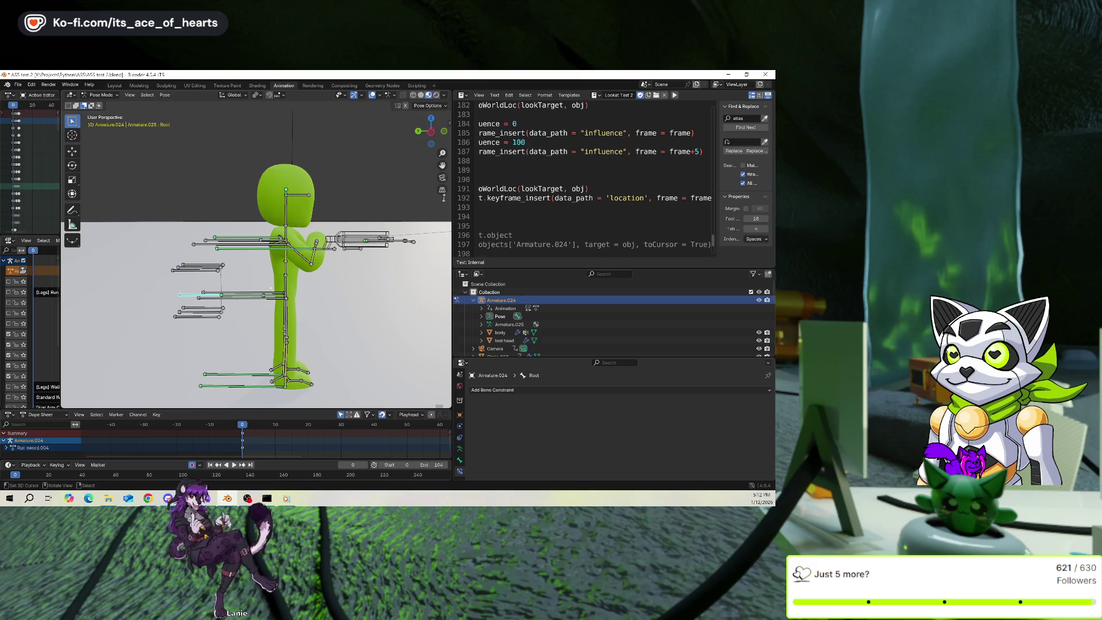
key(r)
key(x)
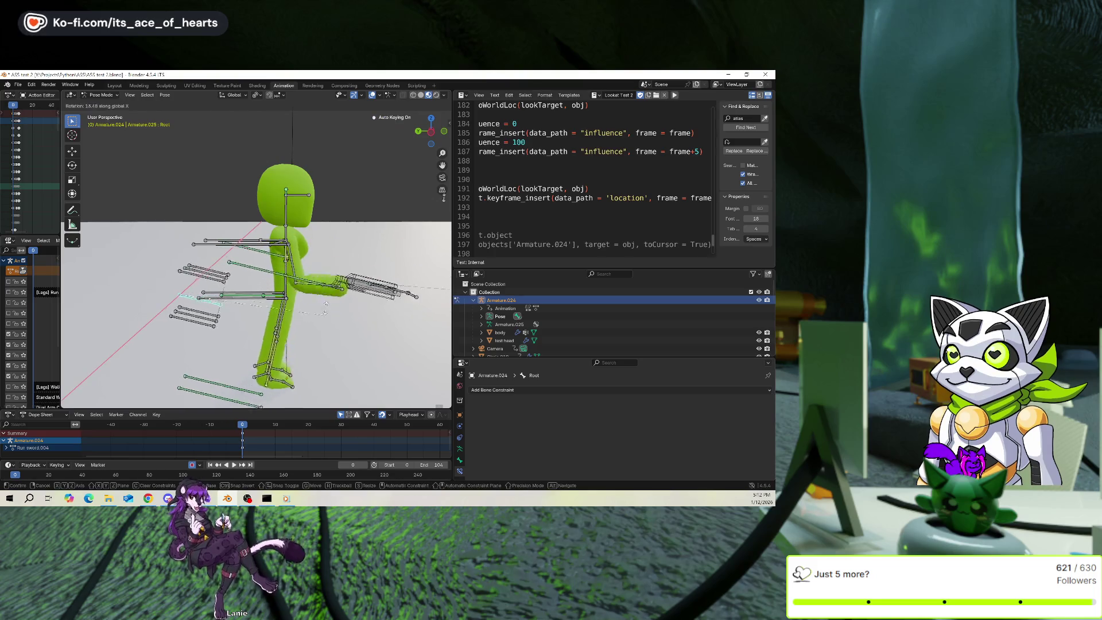
key(Escape)
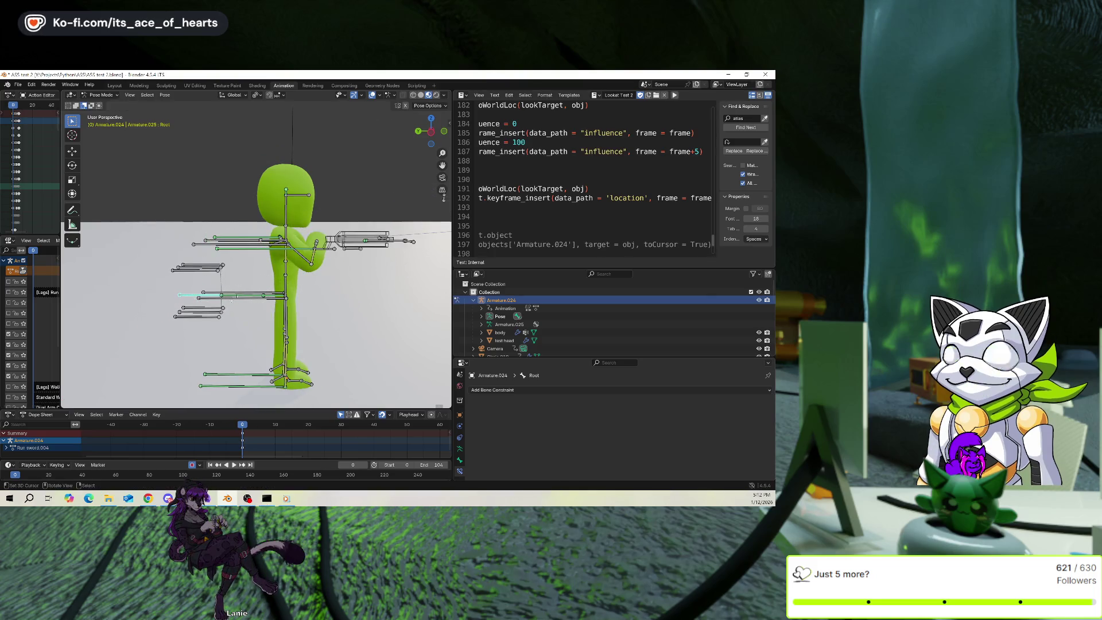
shift+click(231, 299)
key(r)
key(x)
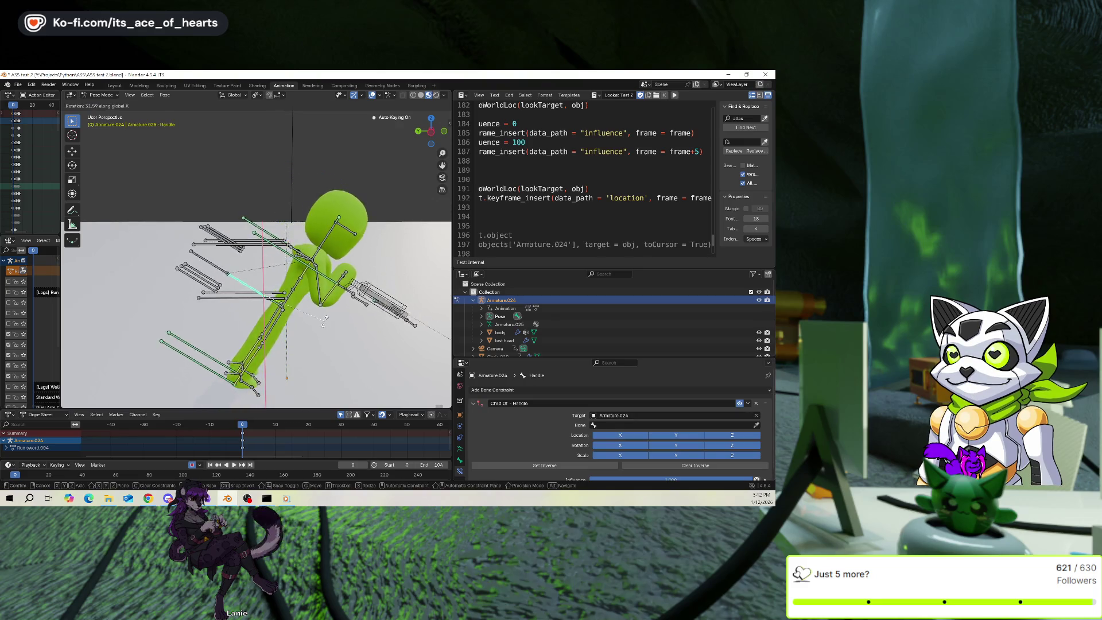
key(Escape)
key(g)
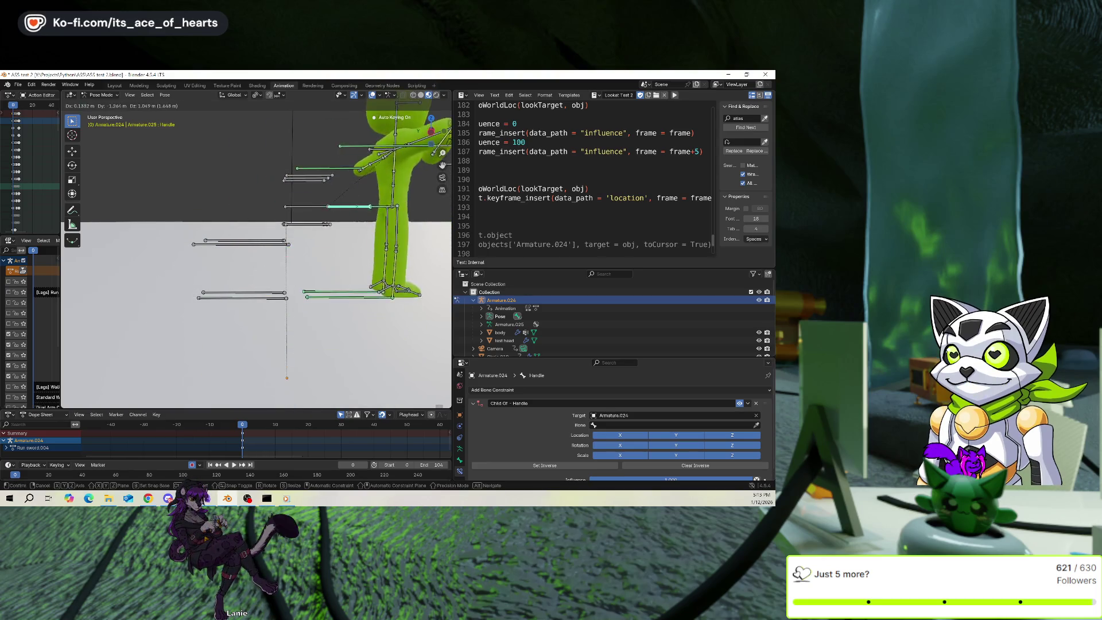
key(Escape)
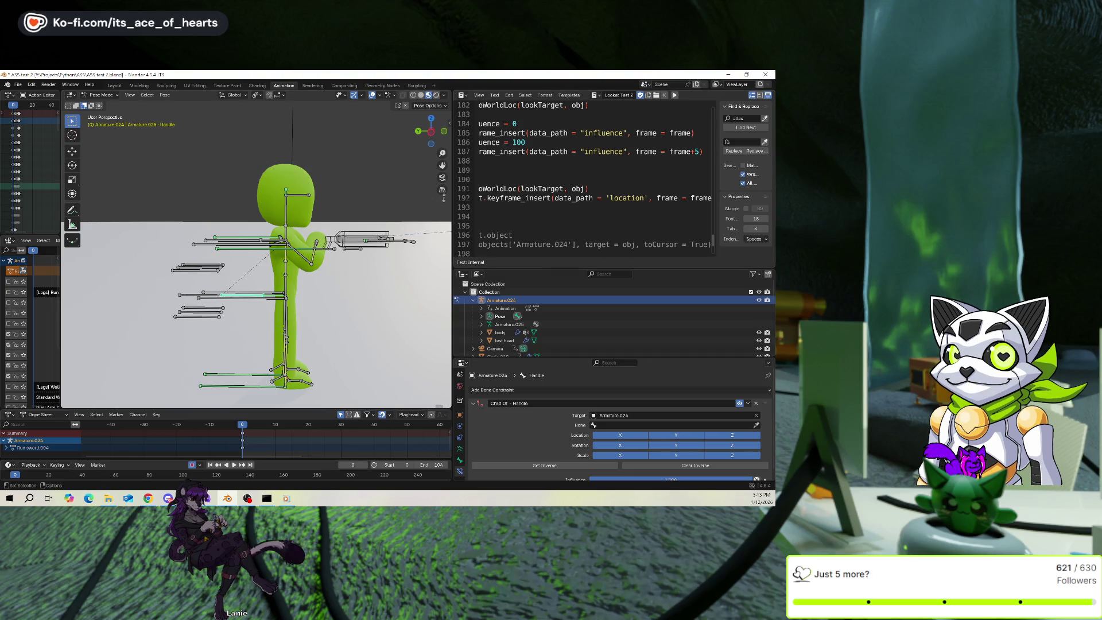
Switch the text editor to the Auto-Rig 2 script and enlarge its area.
click(595, 95)
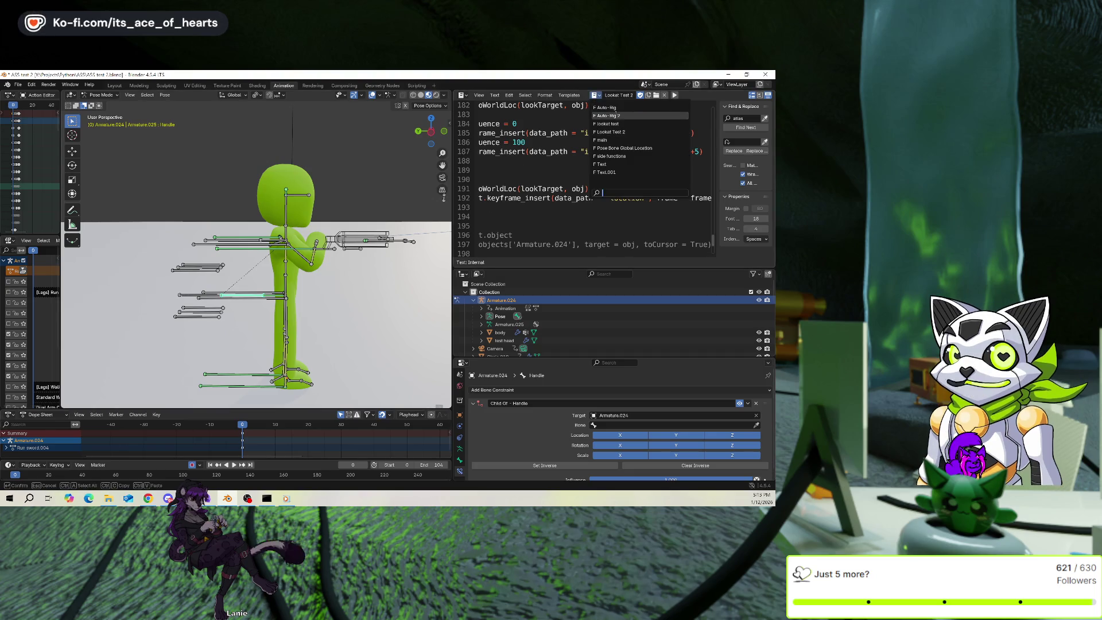
click(631, 112)
drag(504, 265, 504, 299)
scroll(561, 214, down, 5)
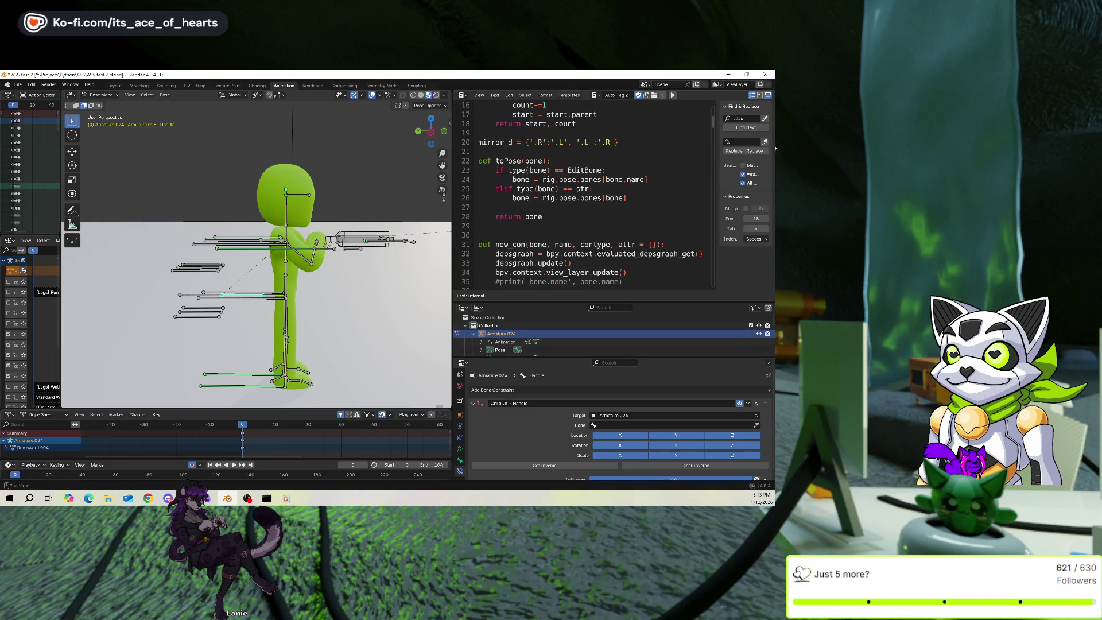
Search the script for 'rotator' and step through each rotator occurrence.
text(rotator)
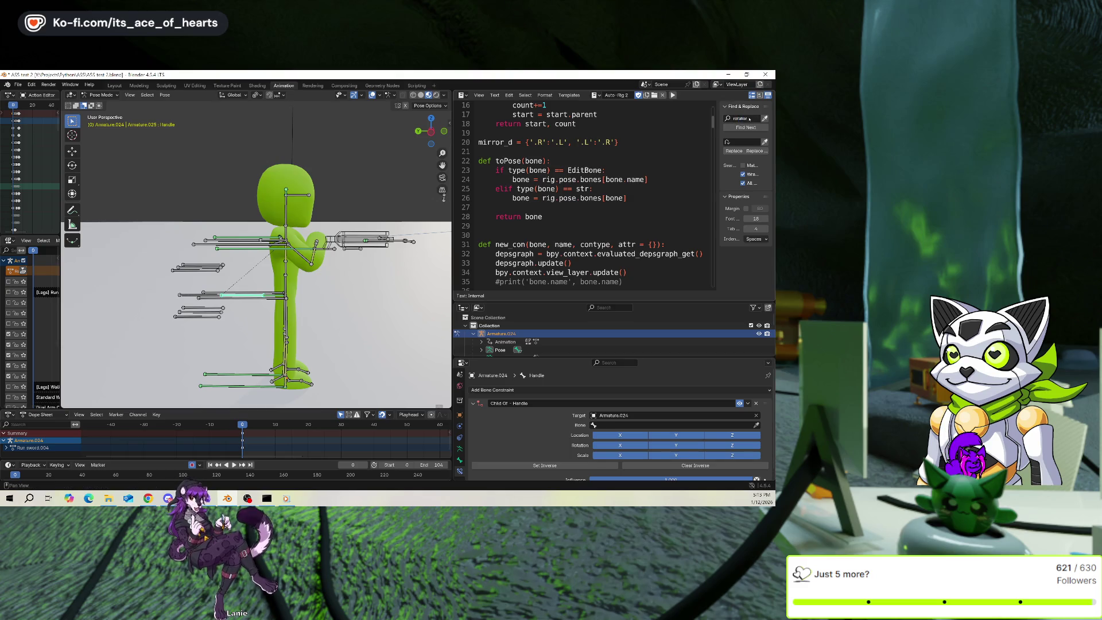
click(745, 127)
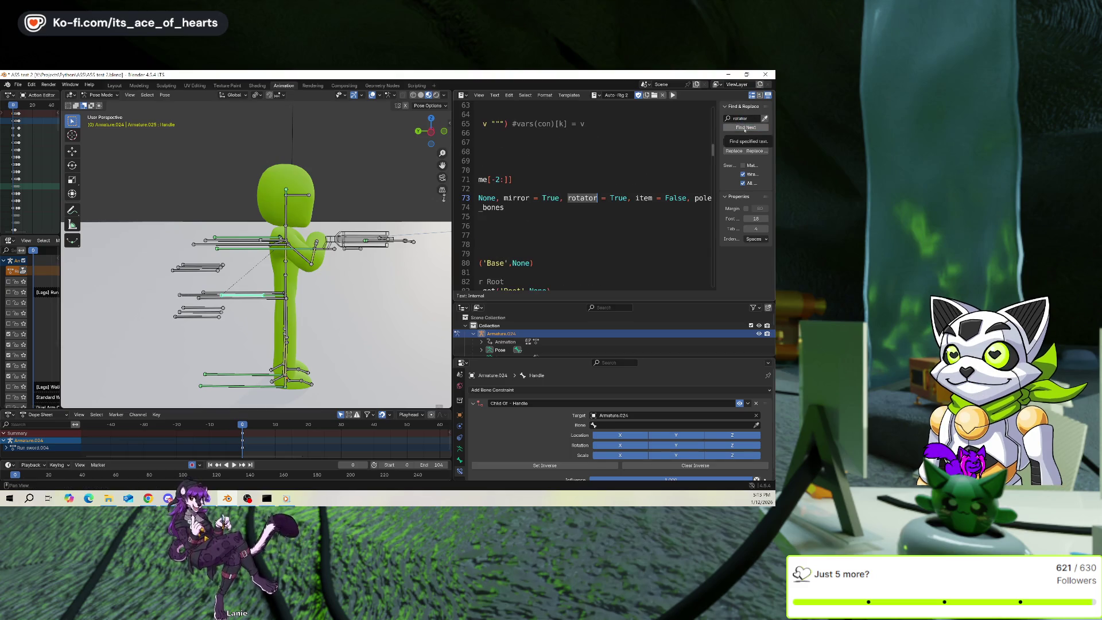
key(Up)
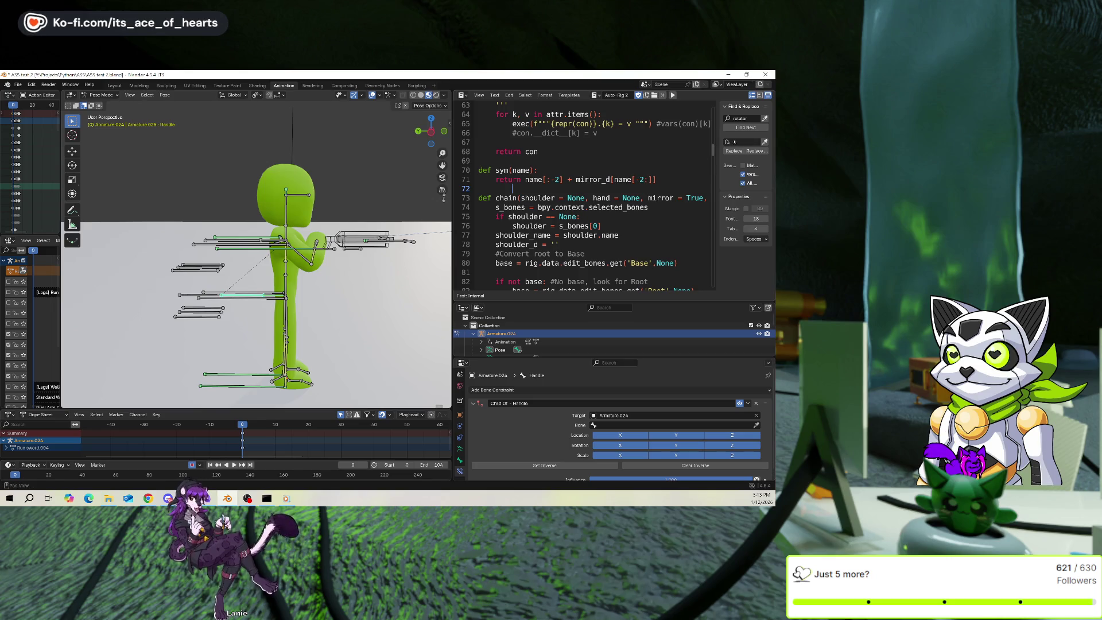
click(745, 127)
click(744, 127)
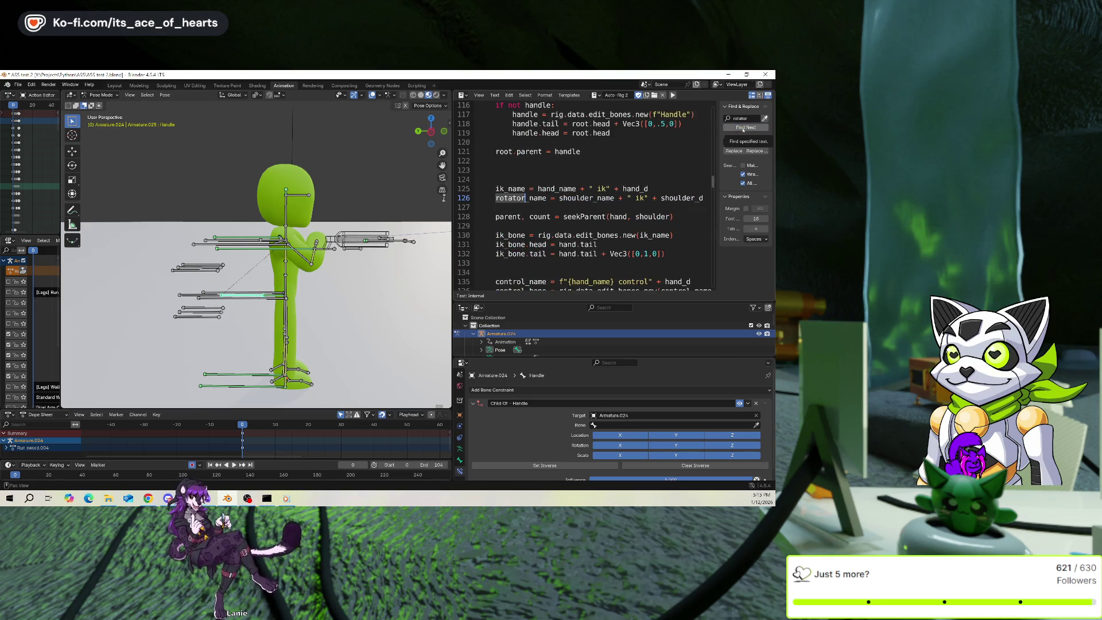
click(743, 127)
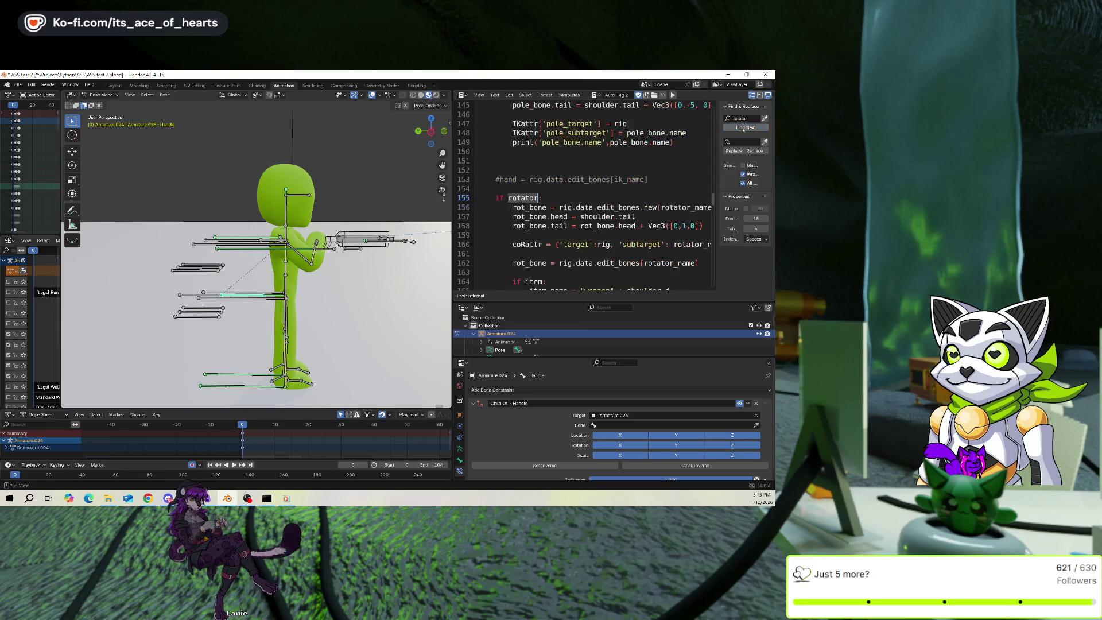
Scroll back to the start of the script and widen the 3D view beside it.
scroll(677, 164, down, 3)
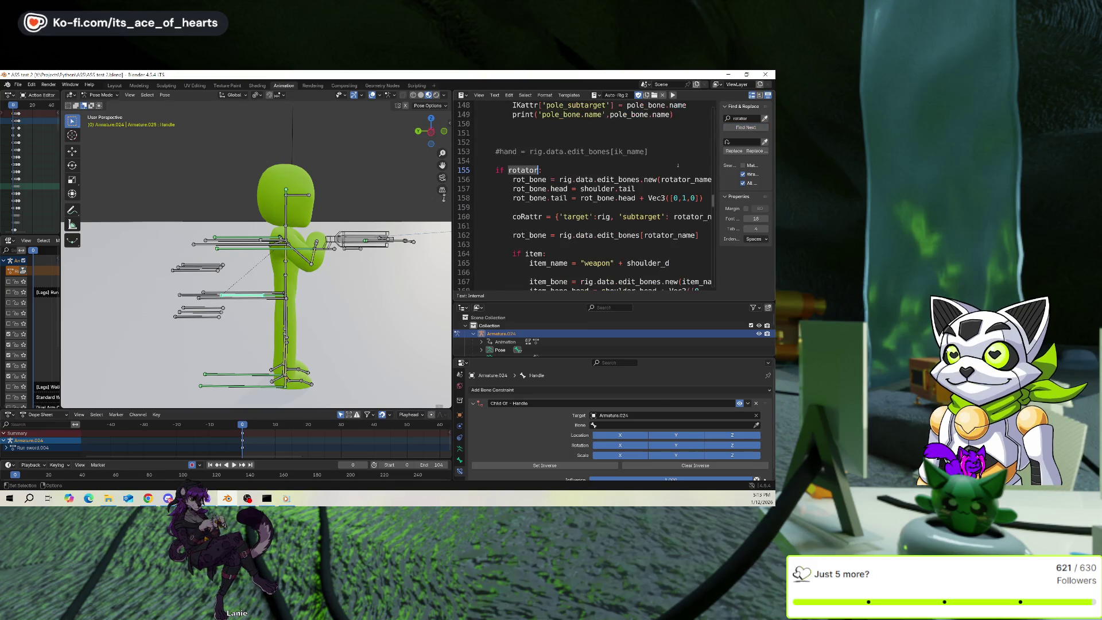
scroll(678, 164, up, 1)
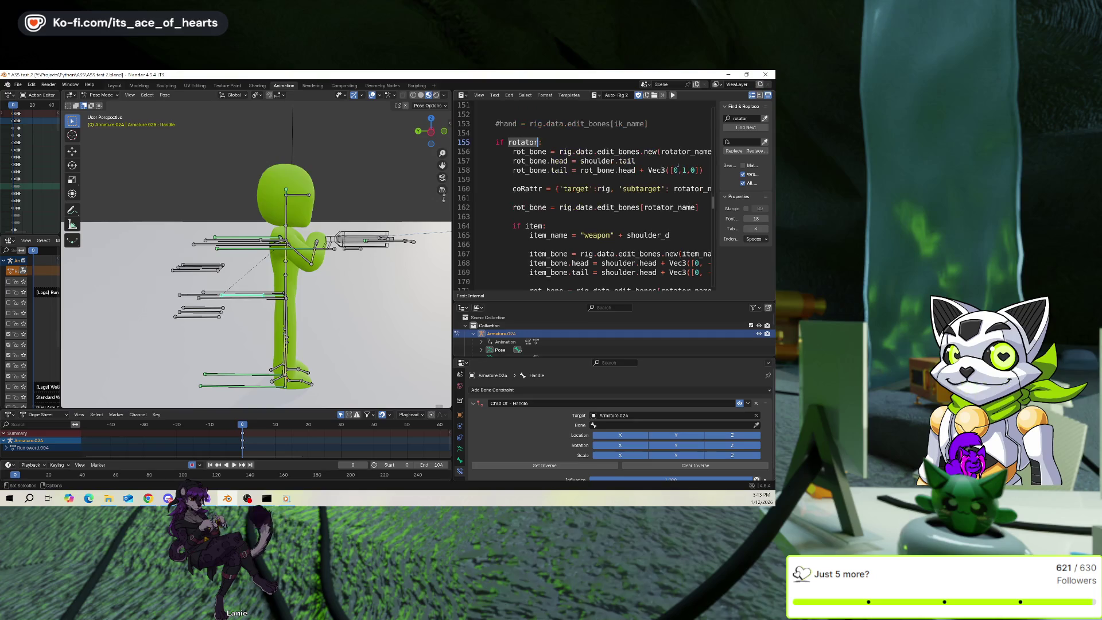
scroll(677, 165, up, 1)
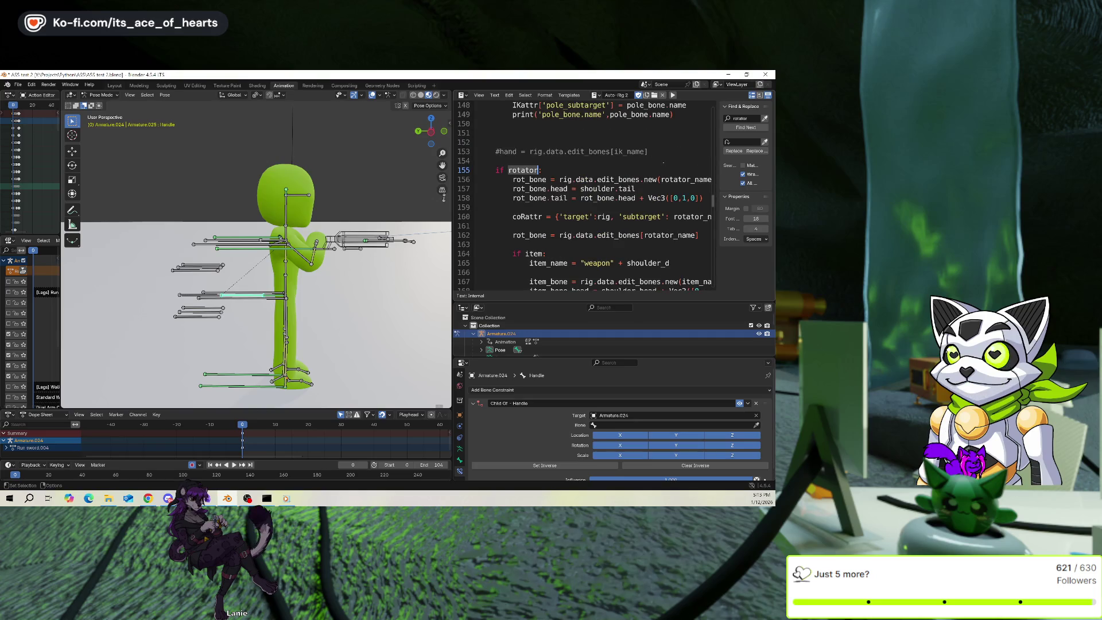
scroll(582, 195, up, 20)
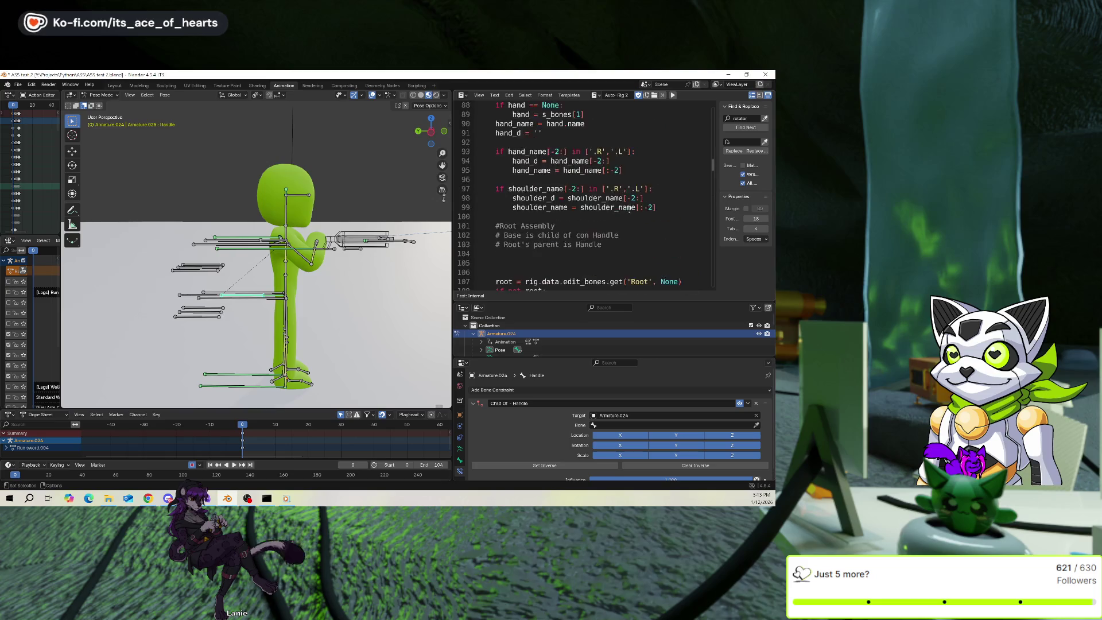
scroll(592, 198, up, 3)
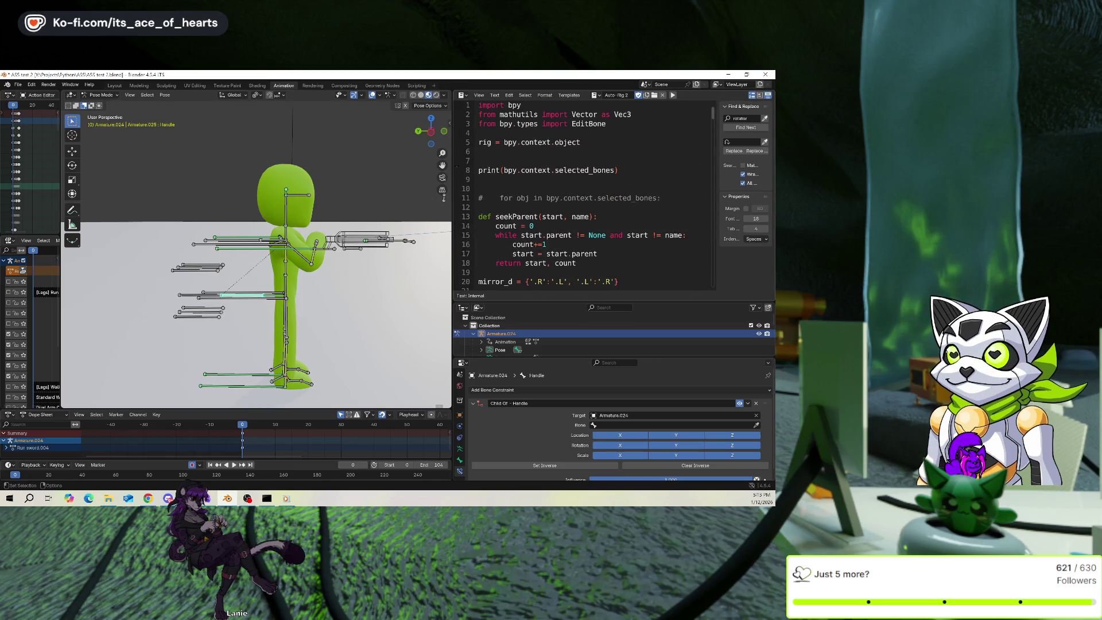
drag(452, 168, 591, 171)
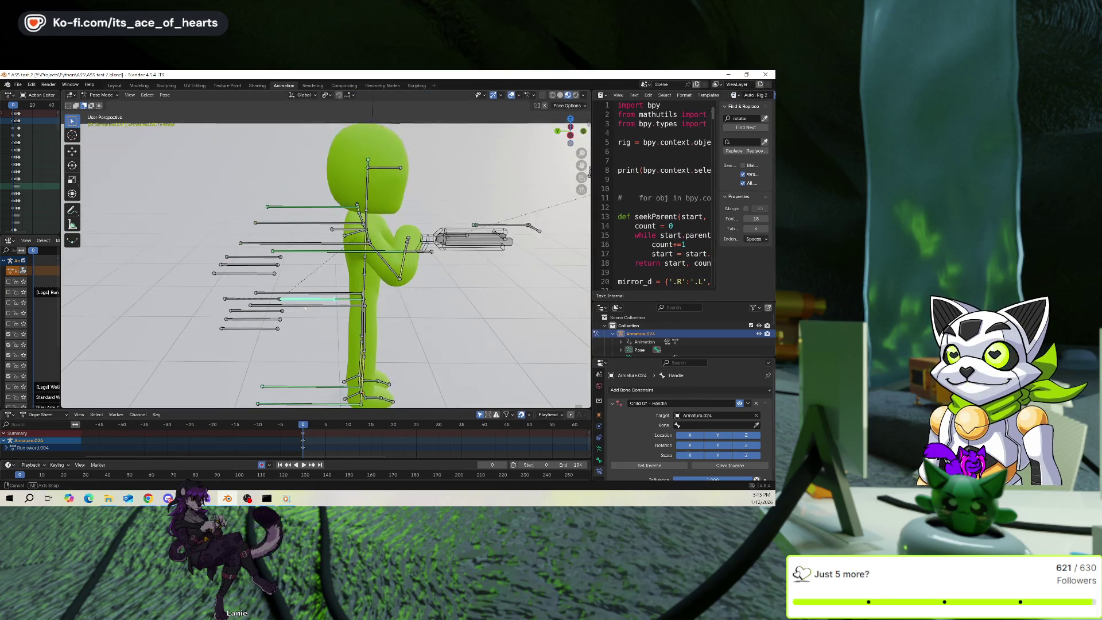
Inspect the rig's bones in Edit Mode, selecting the long bone across the torso.
key(Tab)
mouse_move(276, 247)
middle_down()
mouse_move(374, 245)
mouse_move(336, 245)
mouse_move(359, 244)
middle_up()
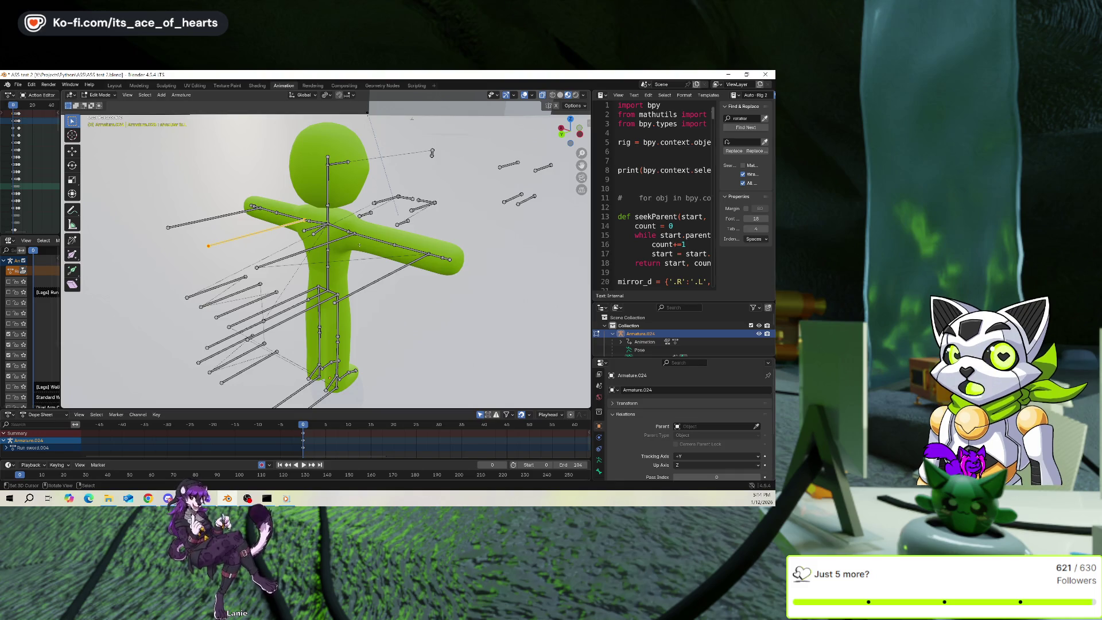
click(304, 250)
middle_drag(305, 250, 420, 256)
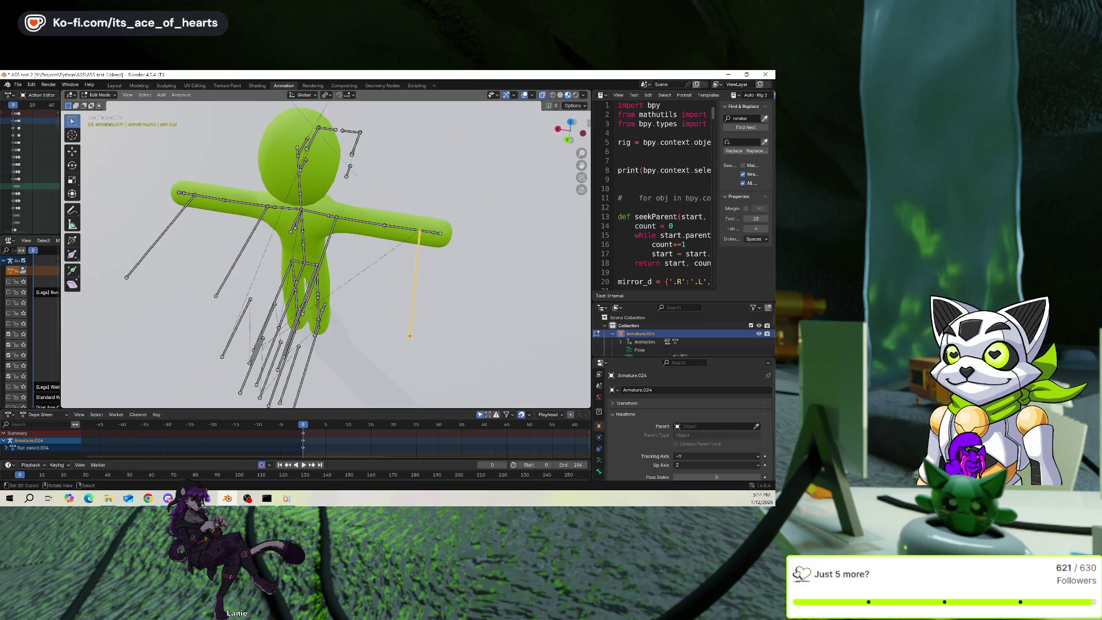
Back in Pose Mode, rotate shoulder ik.R about X so the arm points forward horizontally.
key(ctrl+Tab)
middle_drag(369, 238, 346, 240)
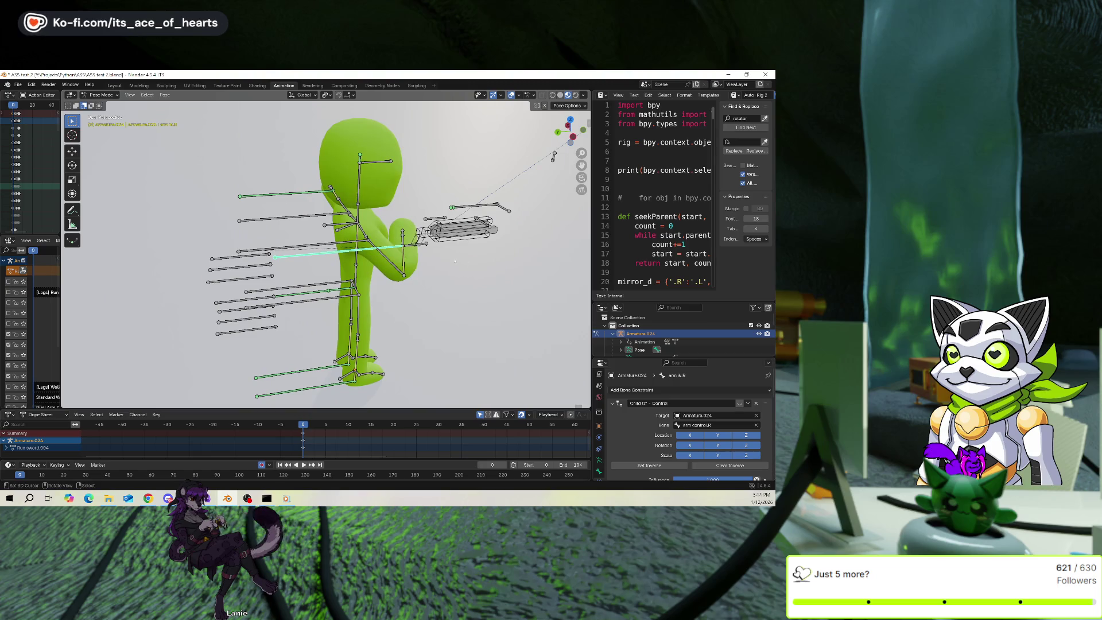
key(bracketleft)
key(r)
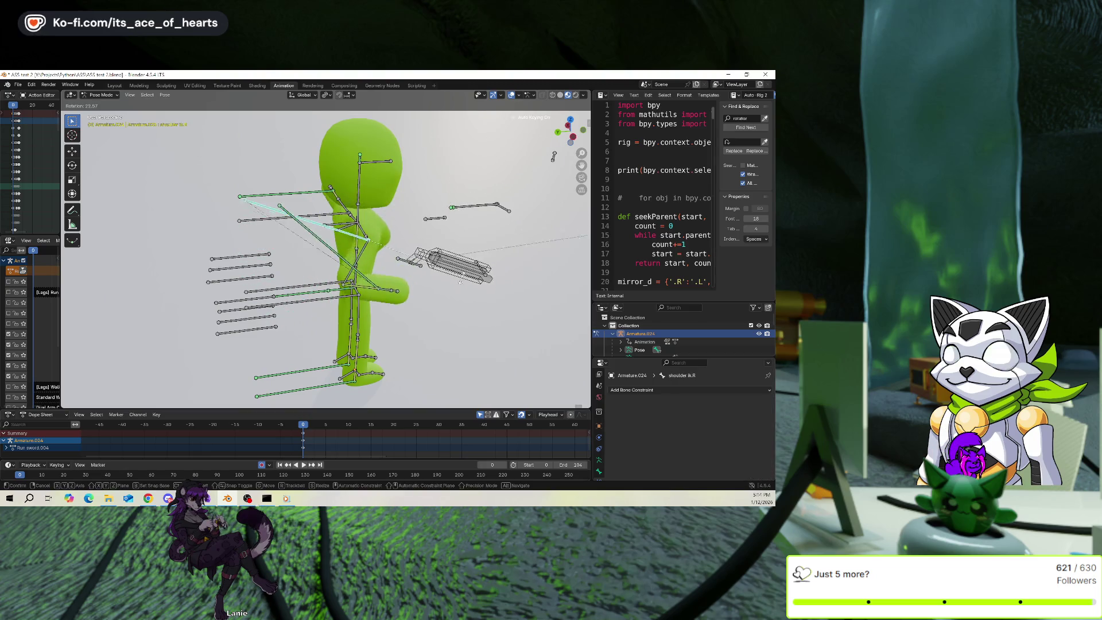
click(460, 241)
middle_drag(459, 241, 425, 247)
key(r)
key(x)
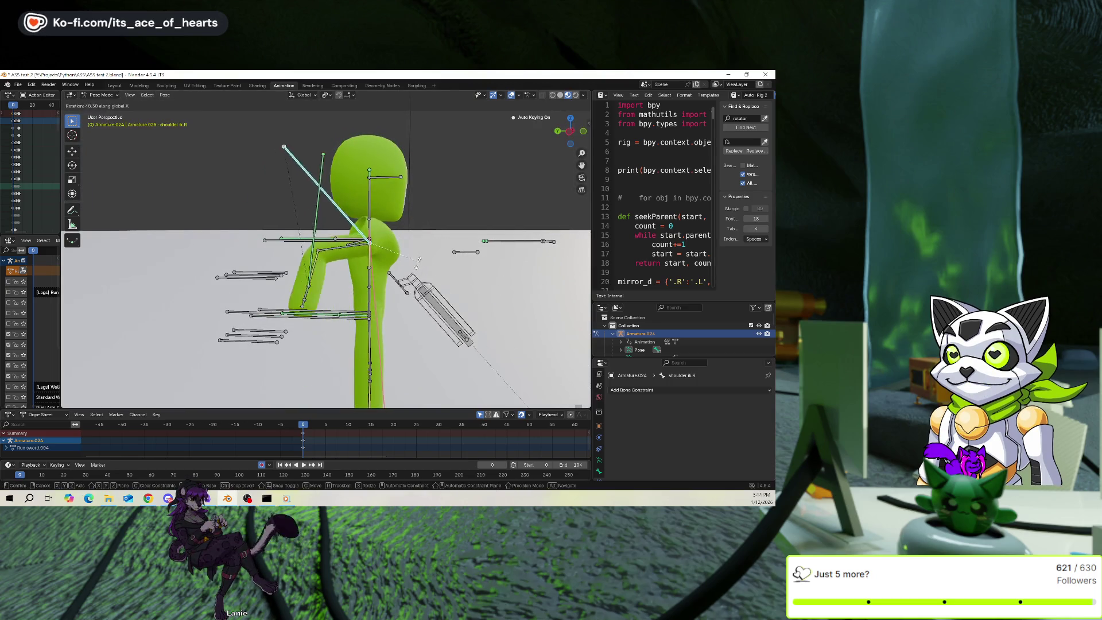
click(400, 253)
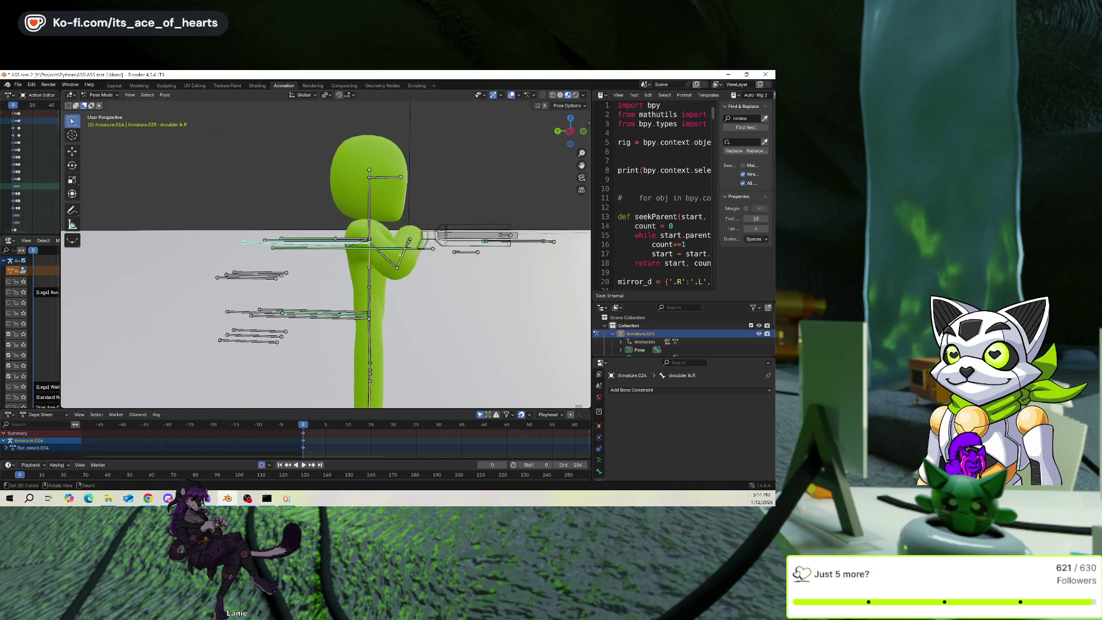
Review arm ik.R's constraints and Bone Relations, then select shoulder ik.R to compare its parenting.
click(401, 249)
scroll(671, 387, down, 5)
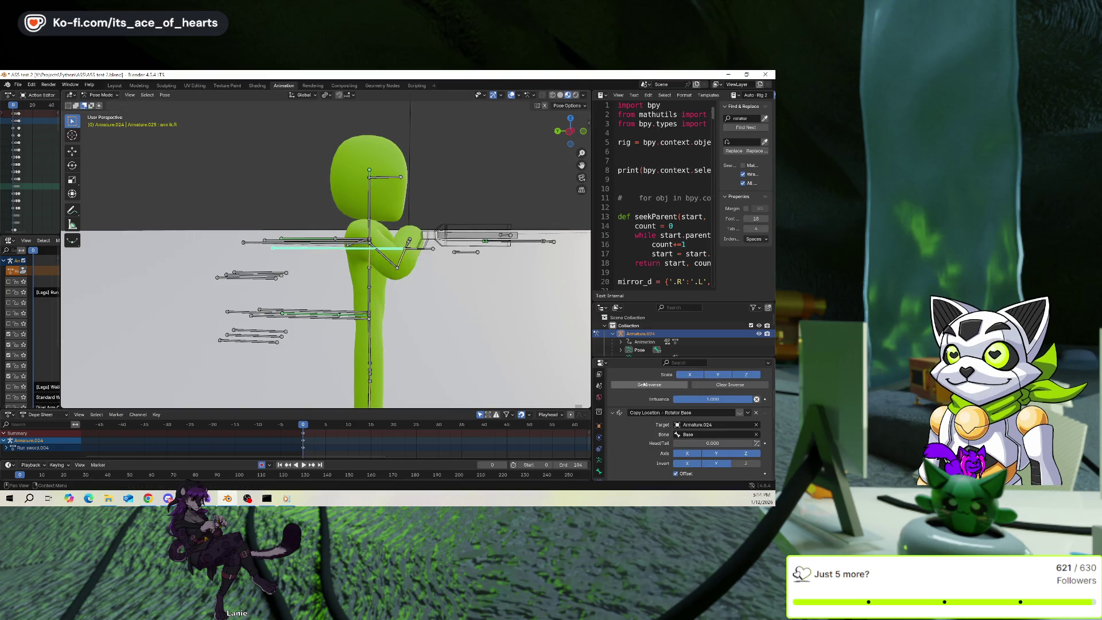
click(598, 425)
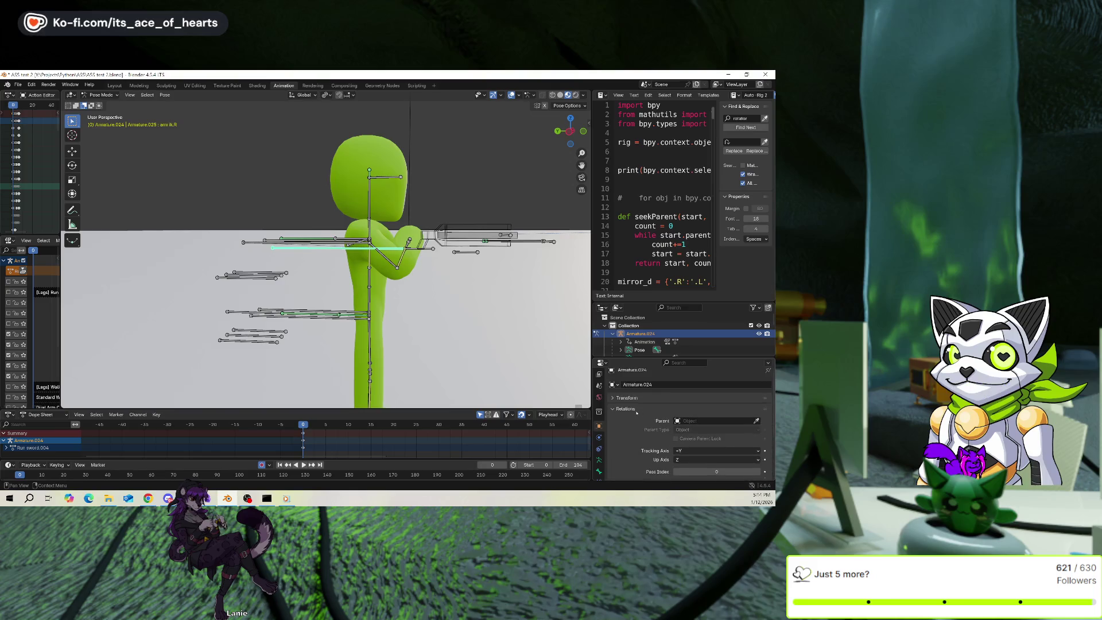
click(598, 471)
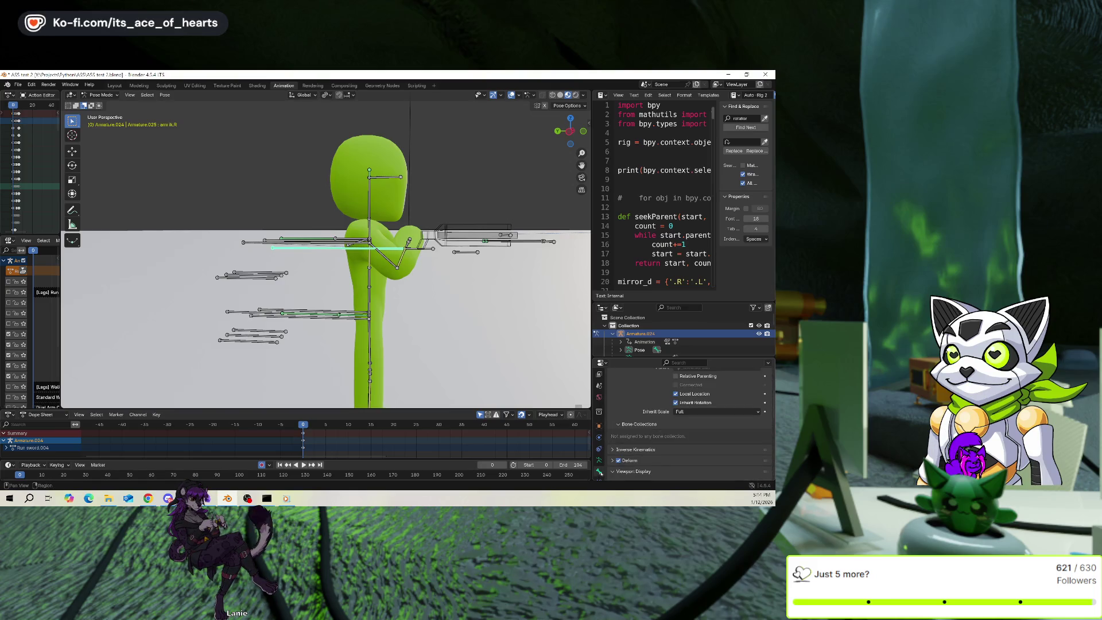
scroll(646, 428, up, 5)
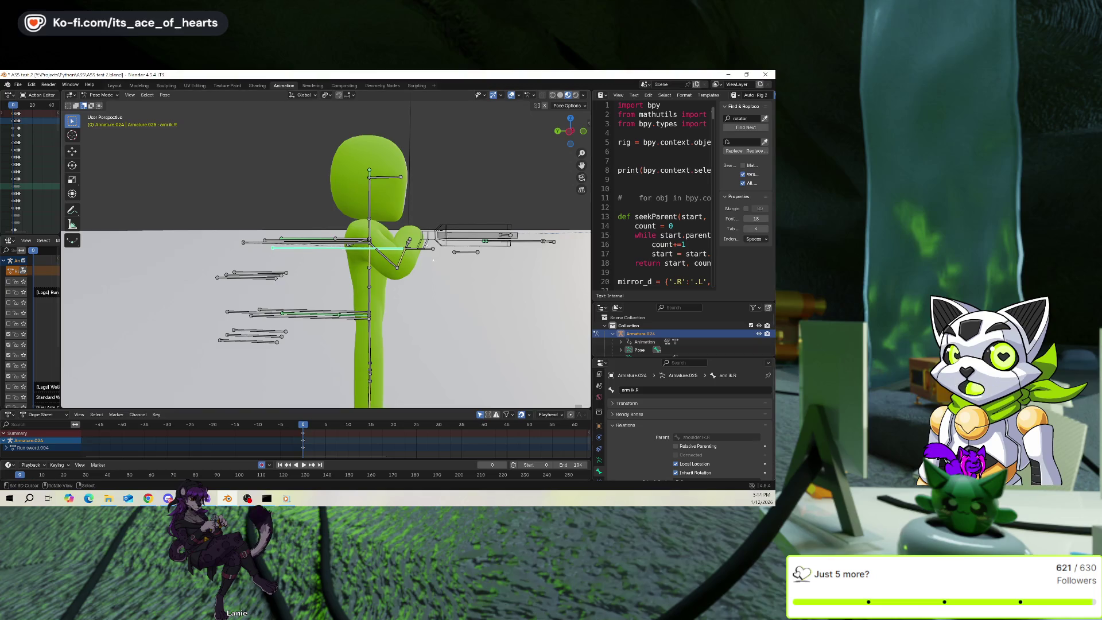
middle_drag(433, 259, 415, 283)
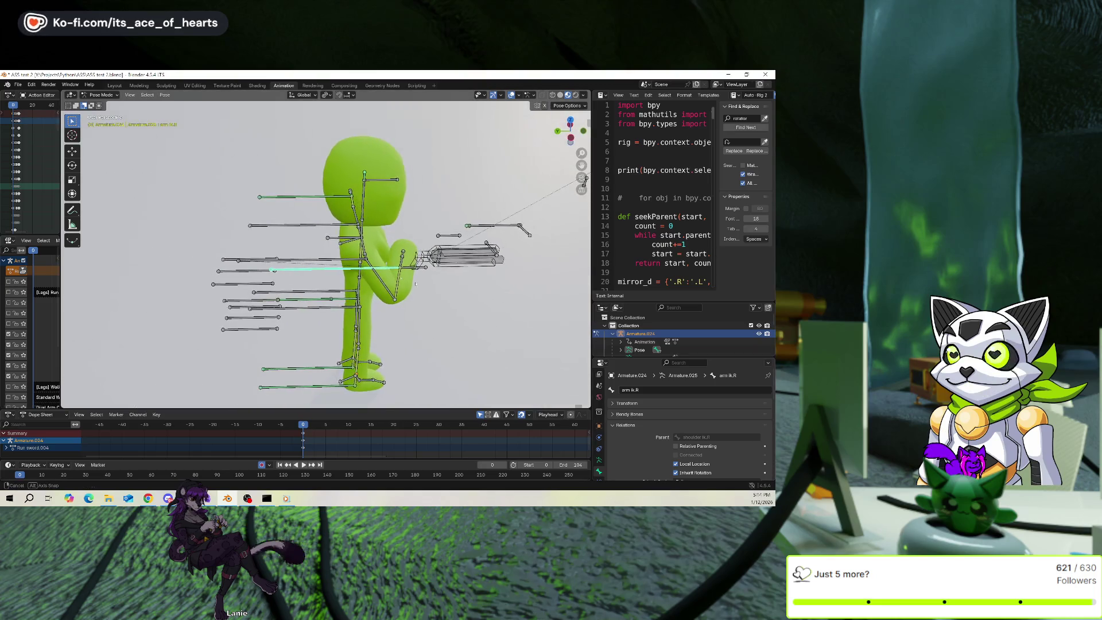
click(299, 259)
middle_drag(584, 181, 582, 194)
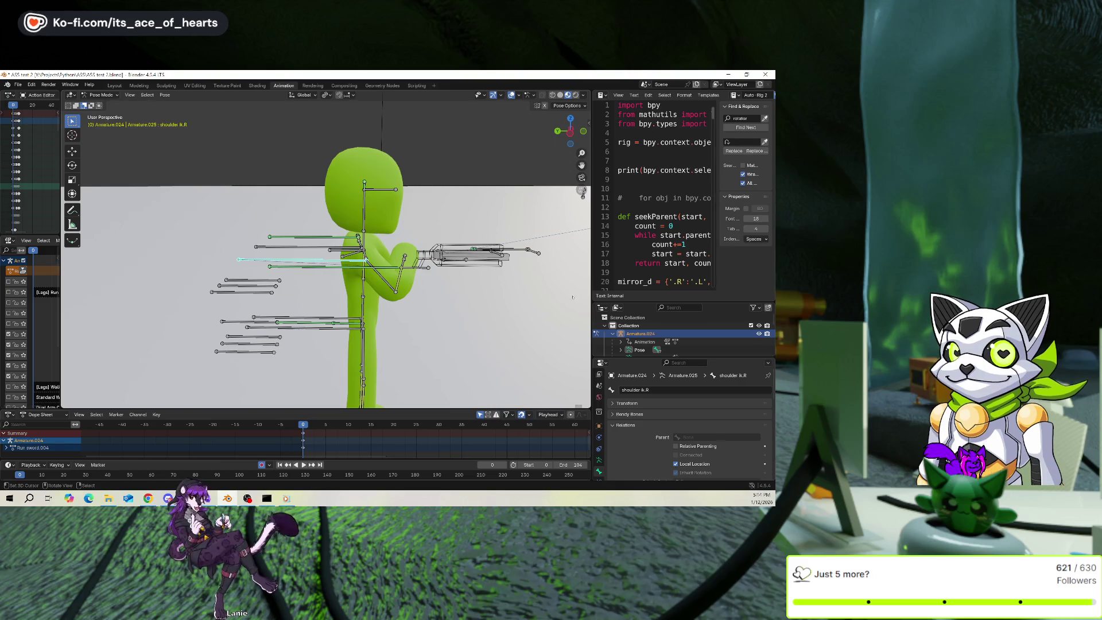
key(r)
key(x)
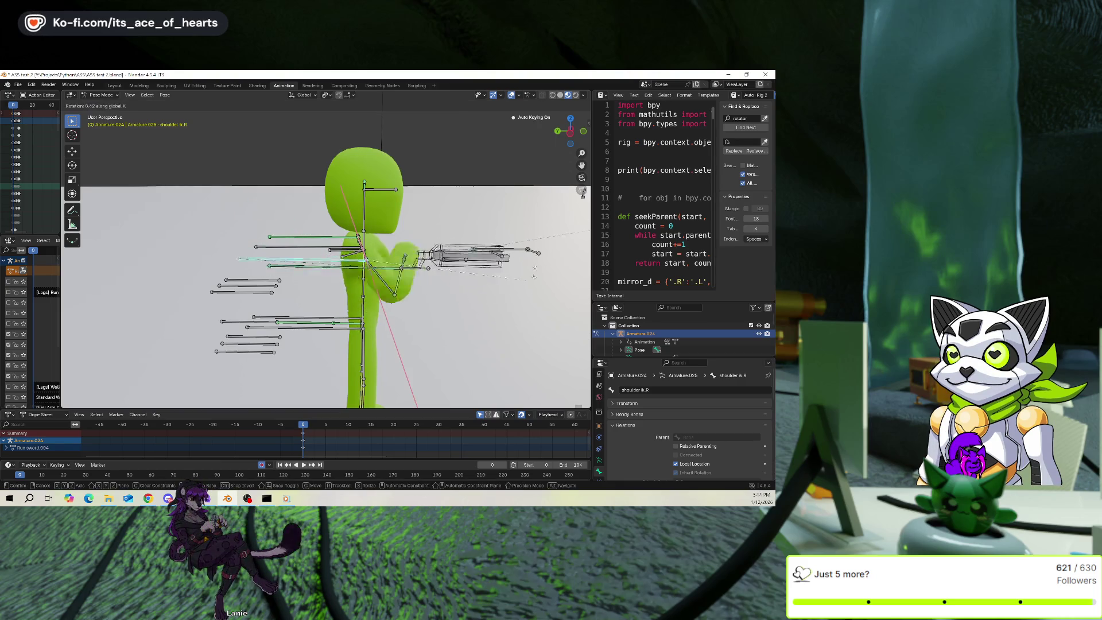
click(516, 256)
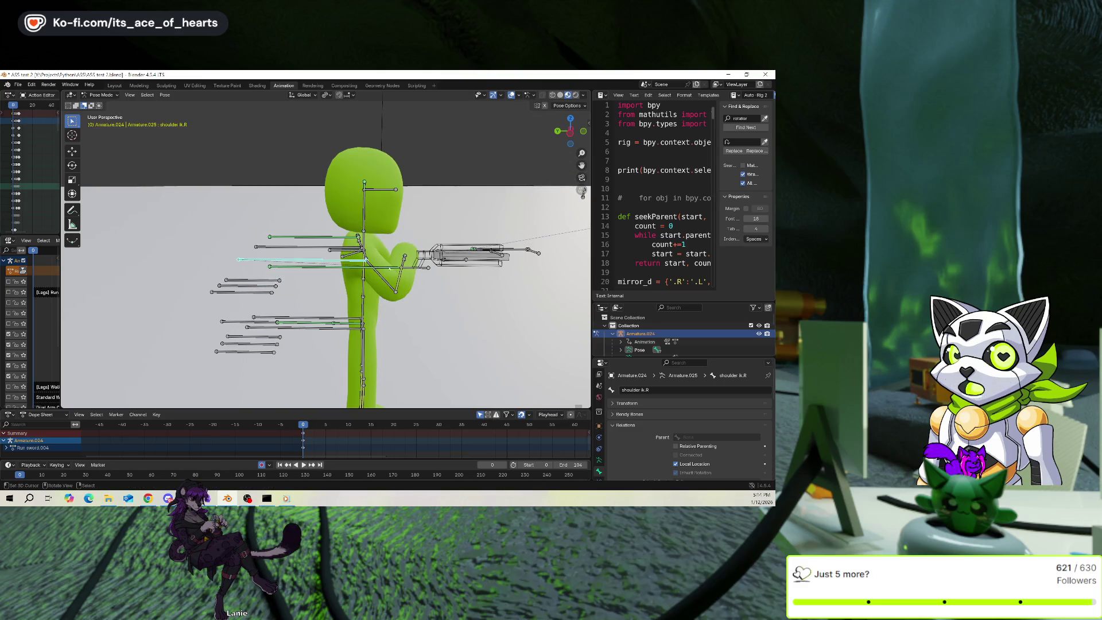
click(338, 266)
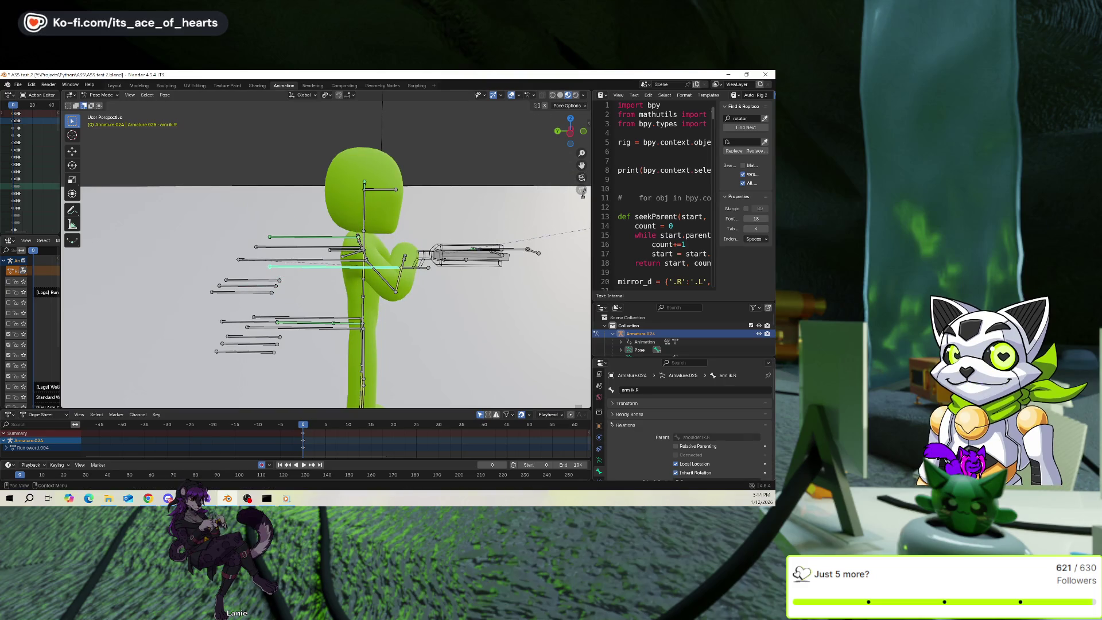
key(Tab)
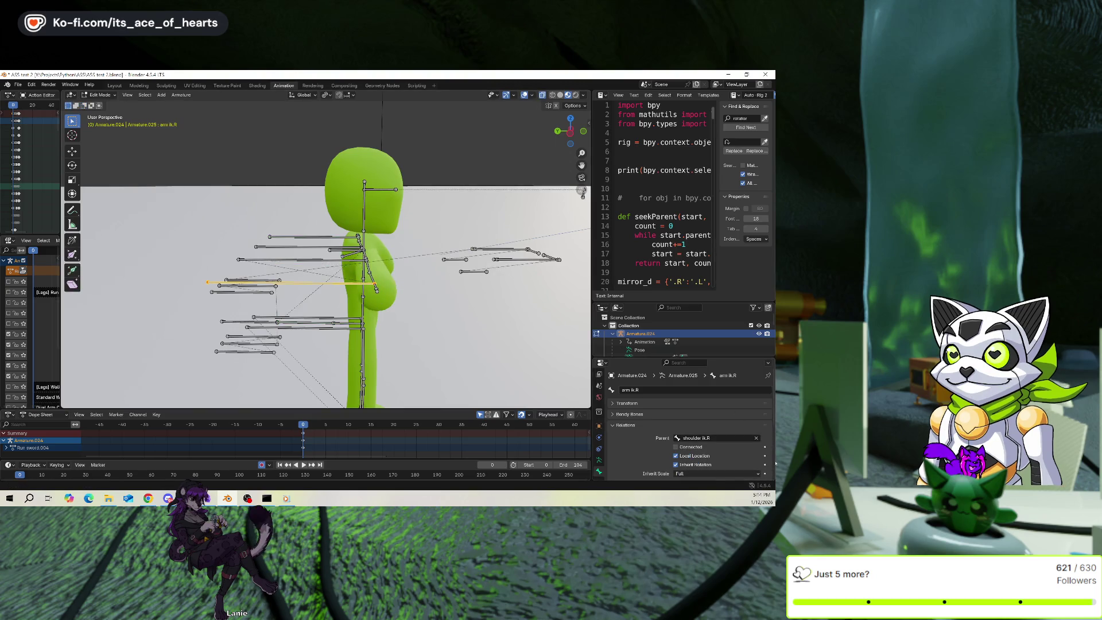
click(755, 437)
key(Tab)
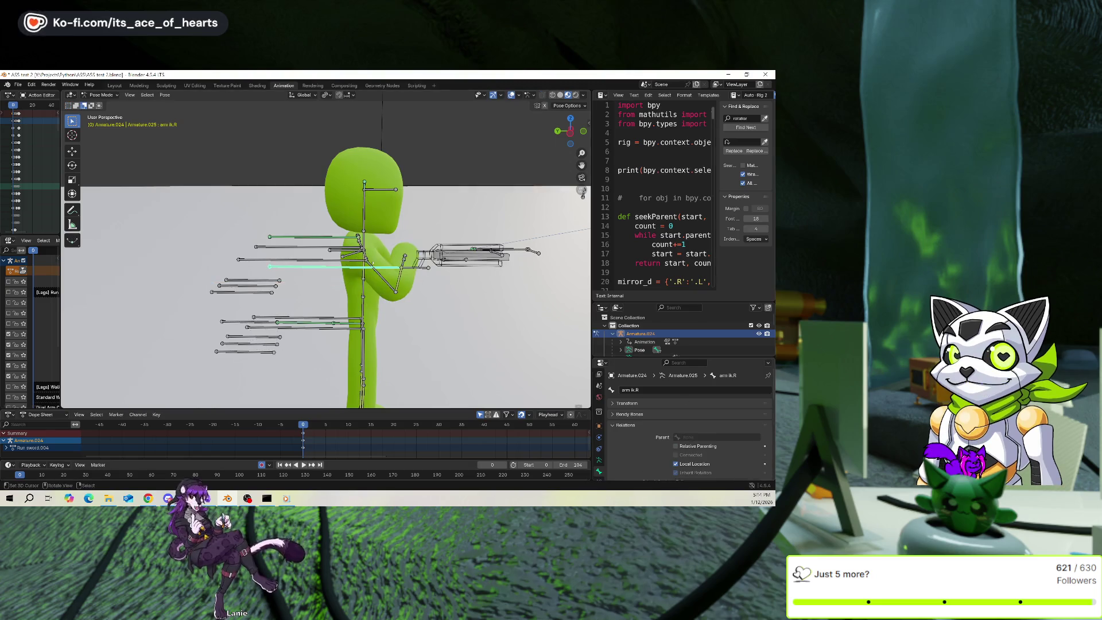
key(r)
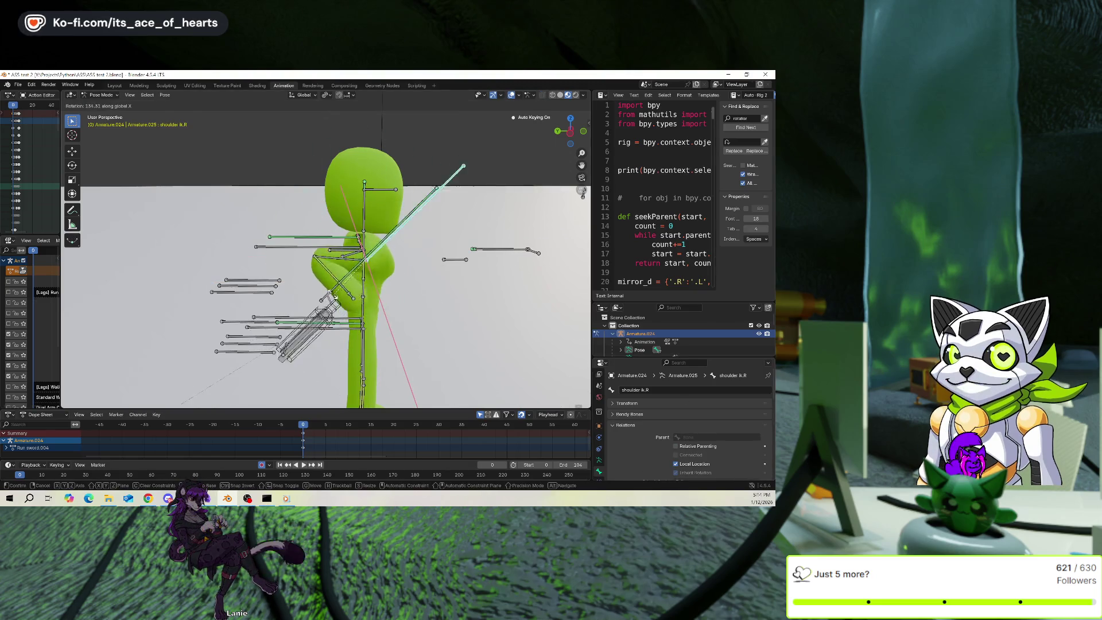
click(428, 283)
middle_drag(428, 283, 396, 267)
key(r)
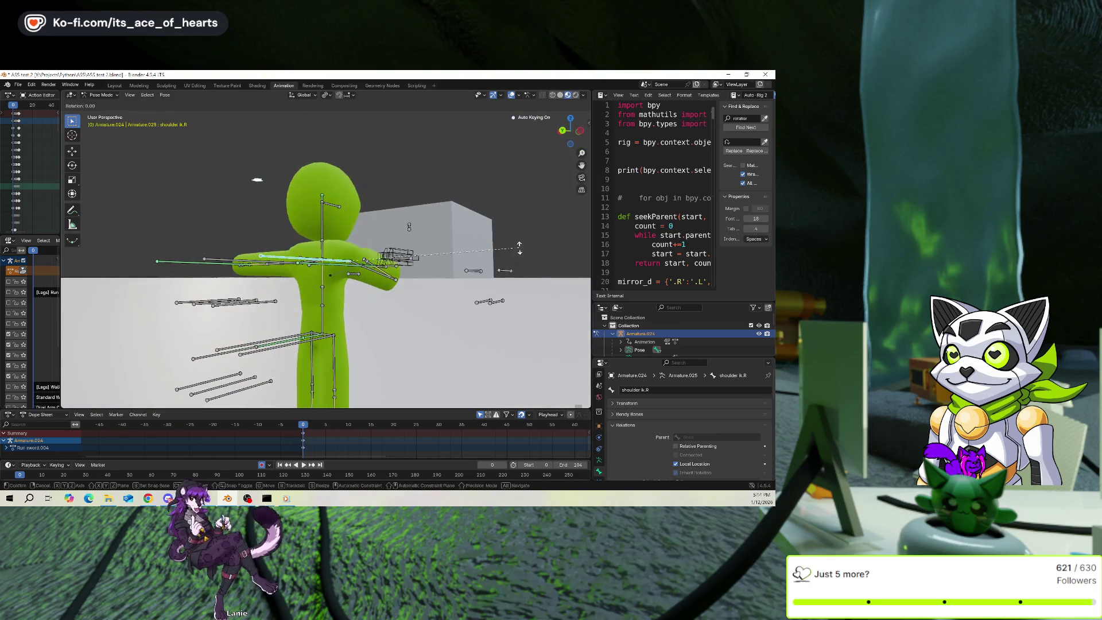
key(x)
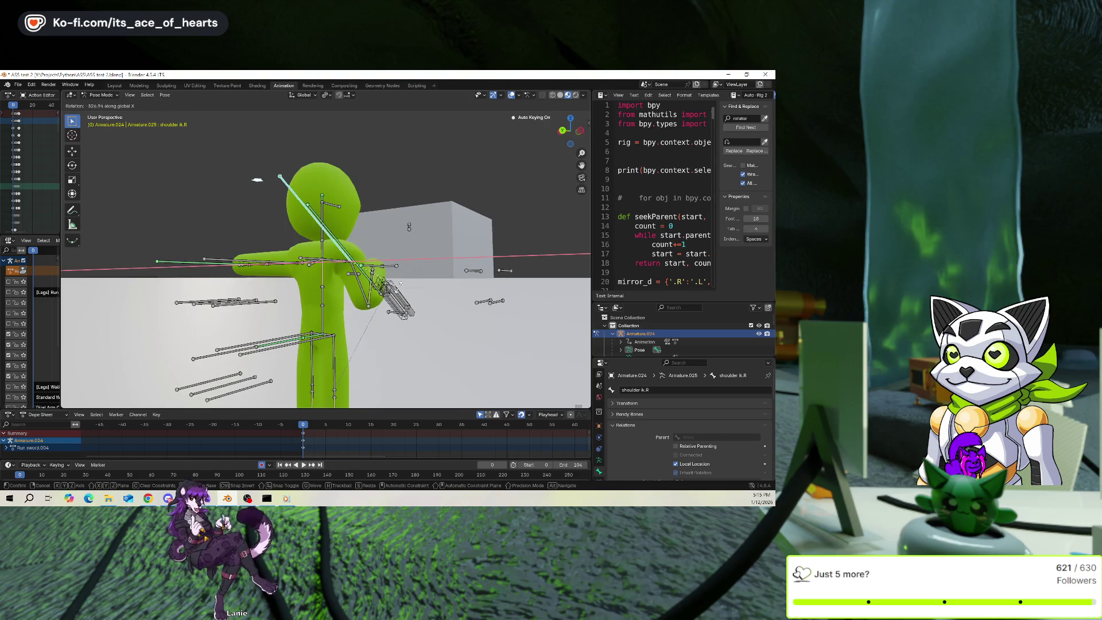
click(400, 285)
middle_drag(400, 285, 421, 291)
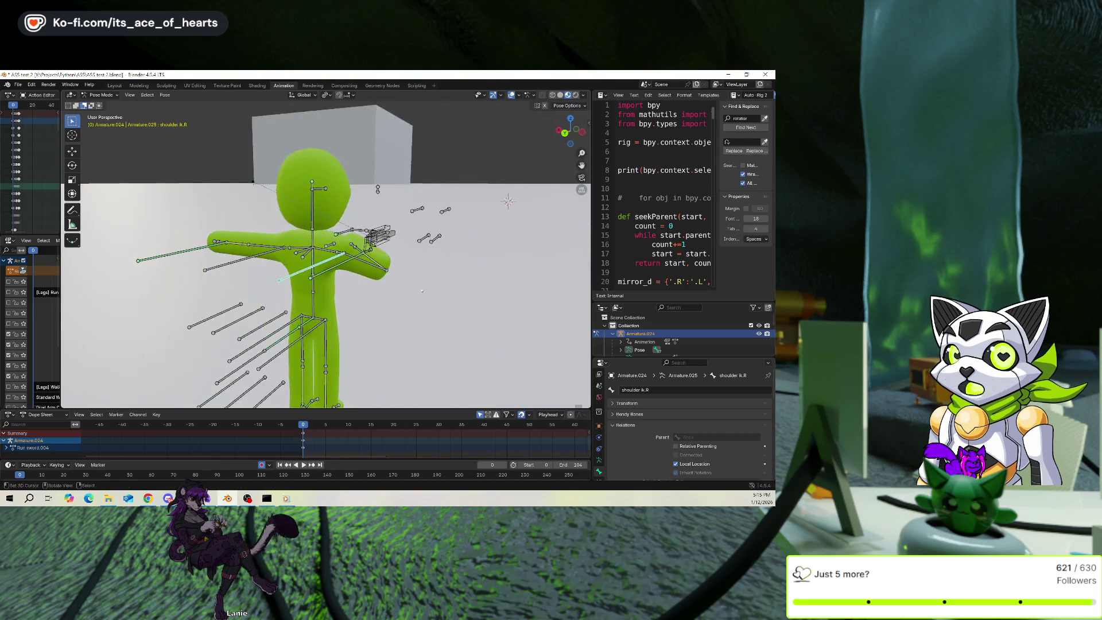
key(r)
key(x)
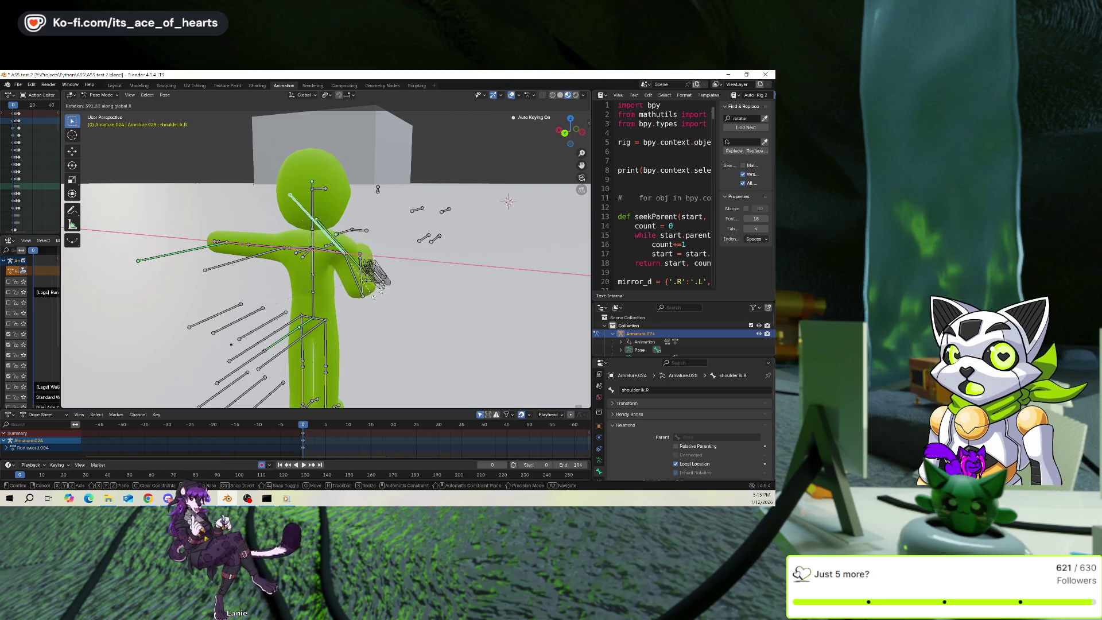
key(Escape)
click(323, 261)
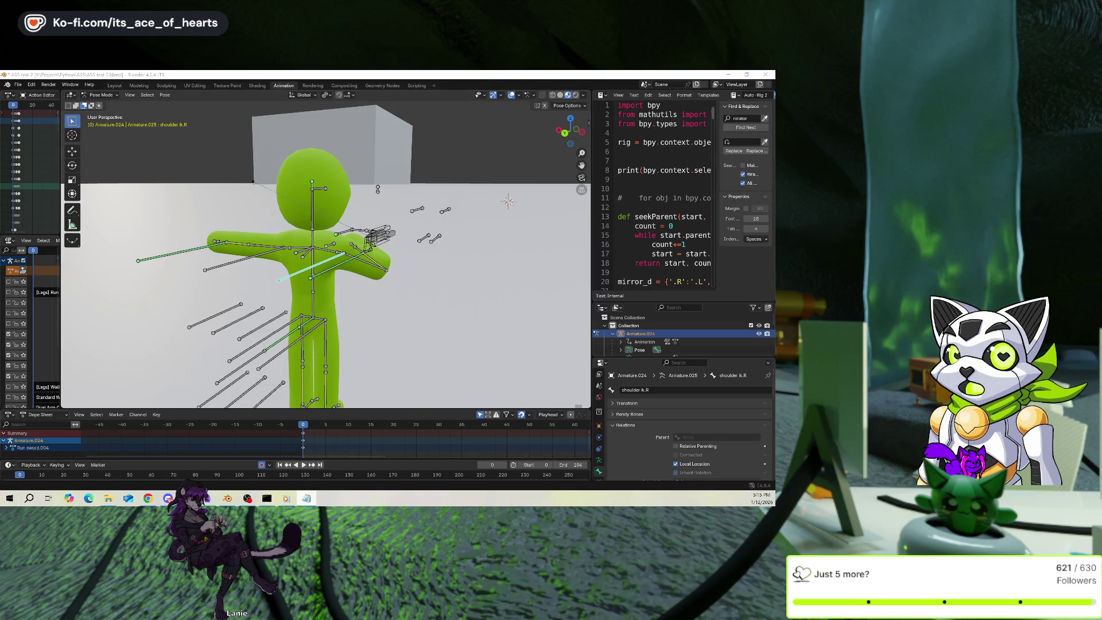
mouse_move(286, 499)
right_click(313, 459)
key(Escape)
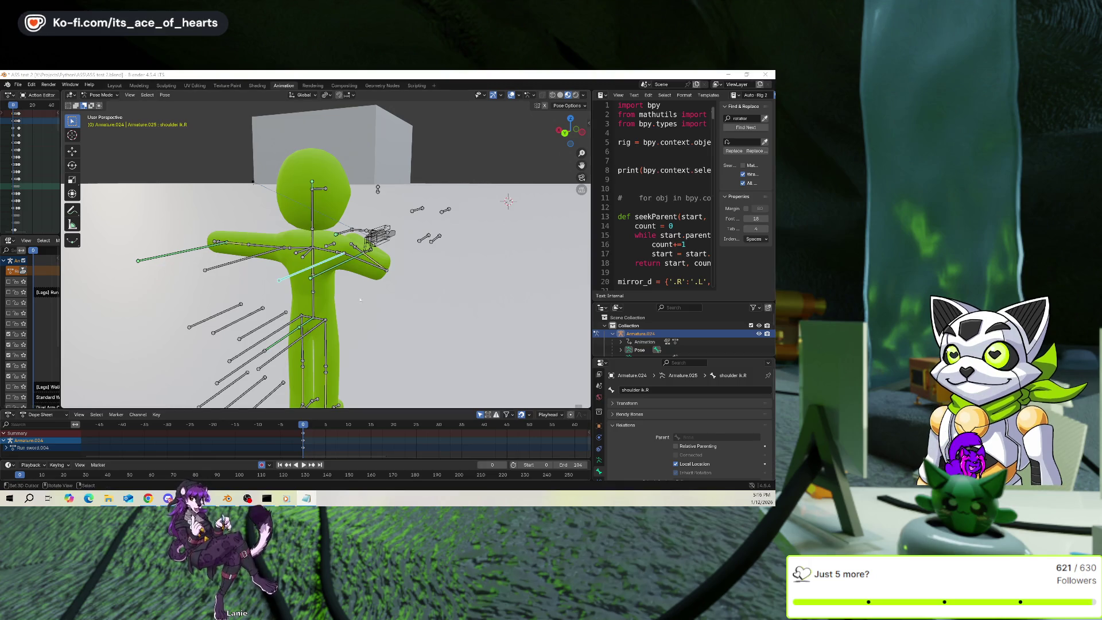
click(329, 268)
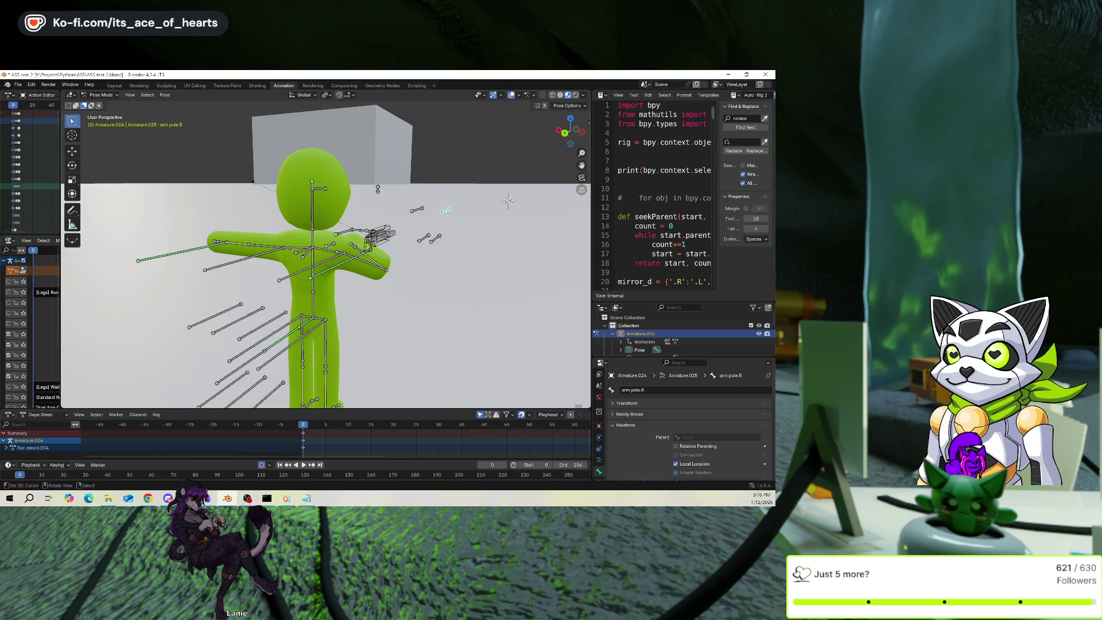
scroll(676, 450, down, 3)
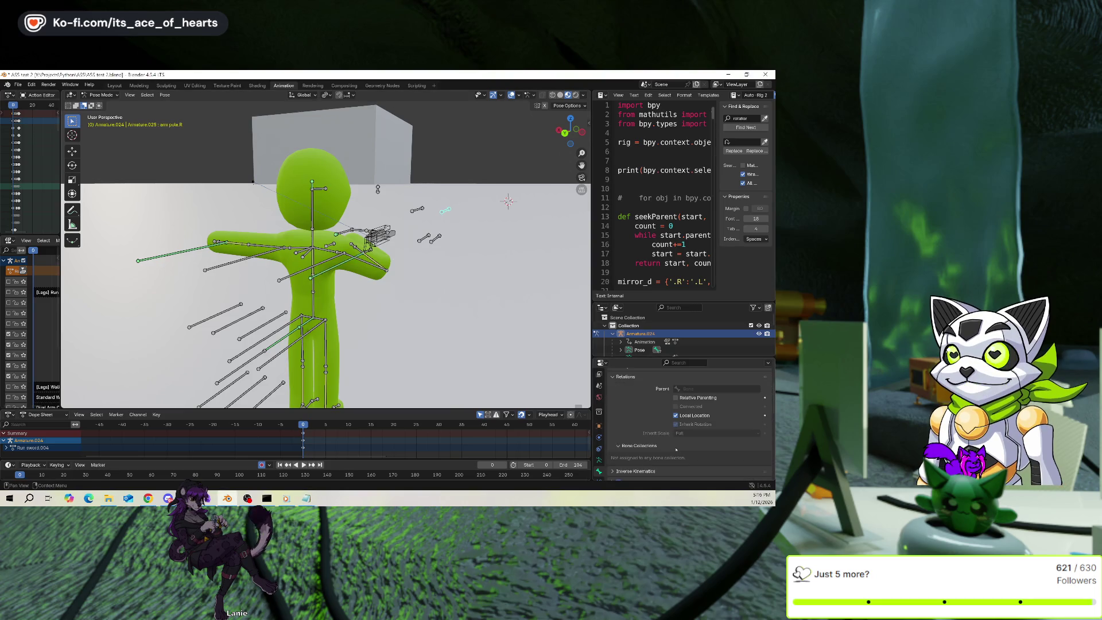
key(Tab)
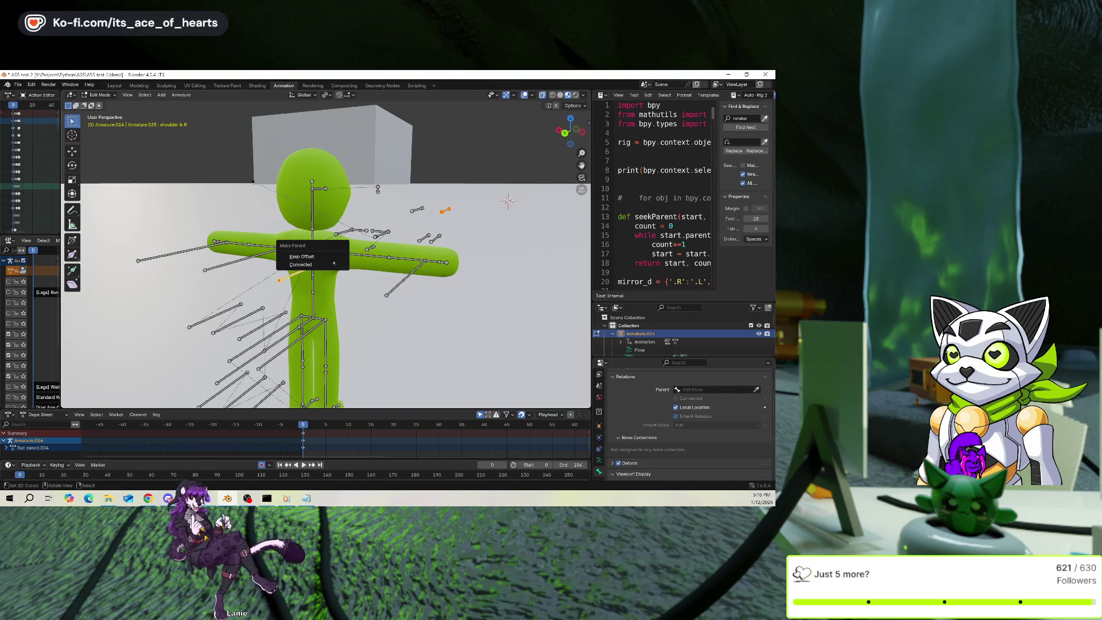
key(Tab)
key(r)
key(x)
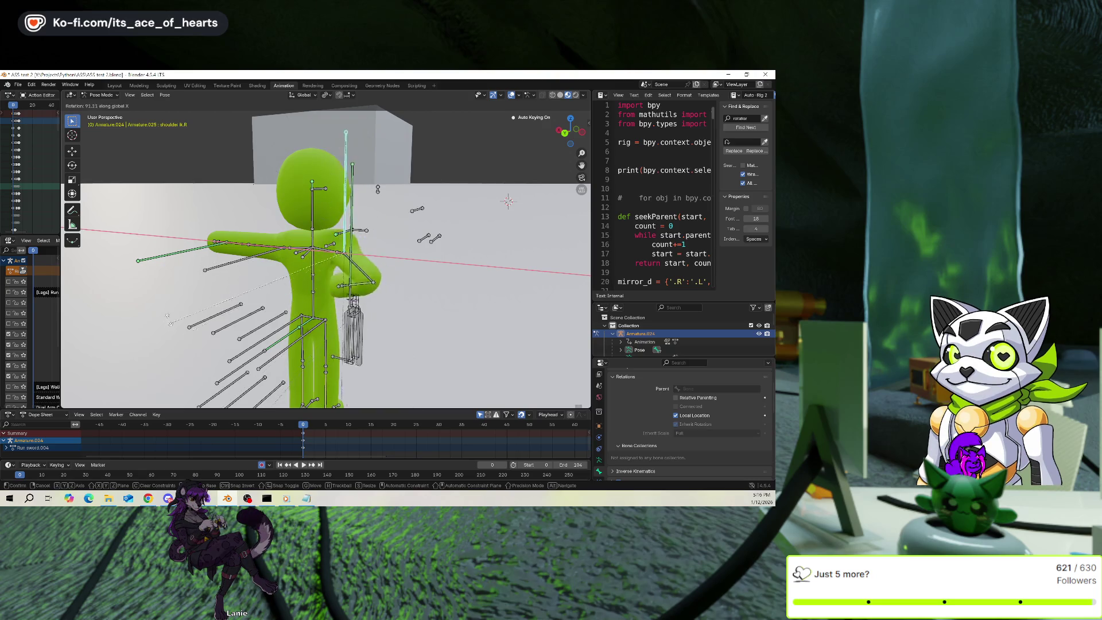
click(406, 316)
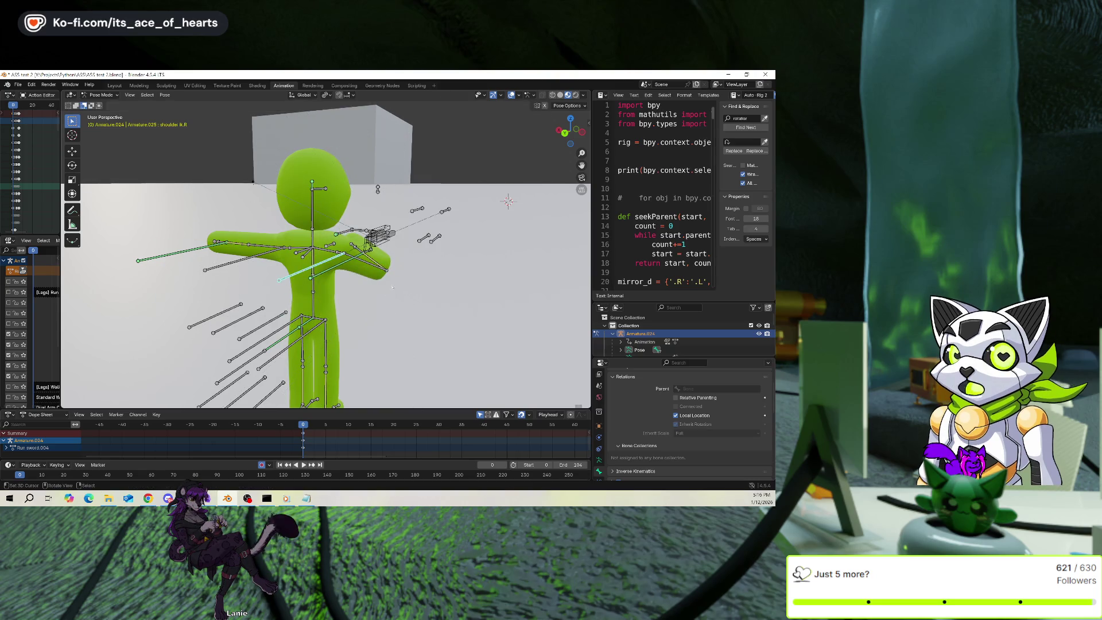
click(449, 211)
mouse_move(449, 211)
middle_down()
mouse_move(361, 218)
mouse_move(361, 296)
mouse_move(322, 270)
middle_up()
key(space)
key(Escape)
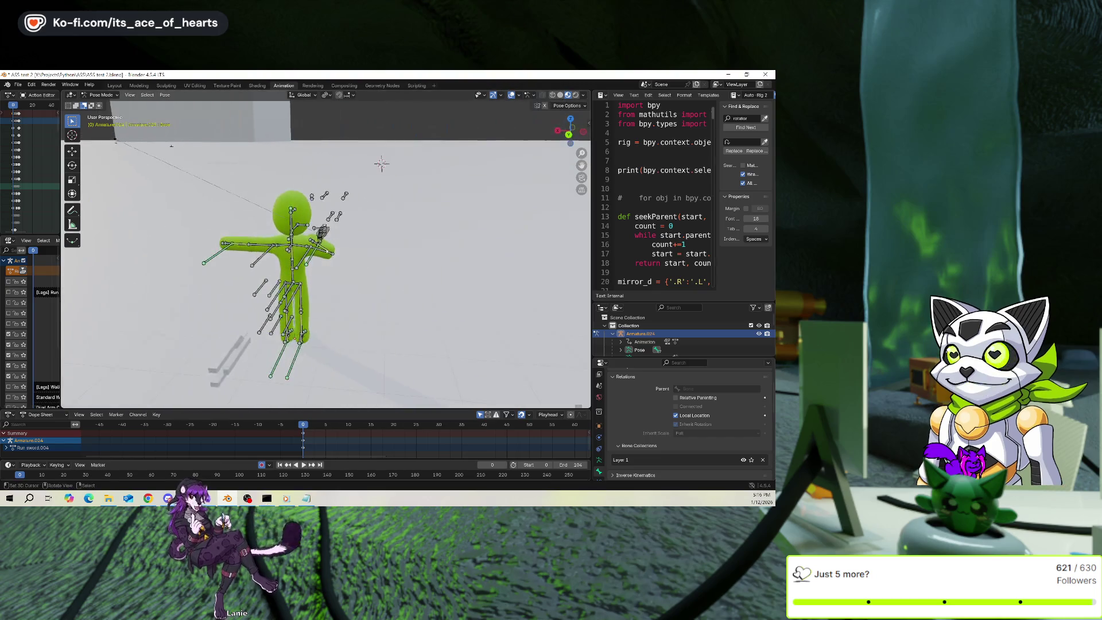
Move the arm control bones to a new position and check shoulder.R's parent.
click(303, 257)
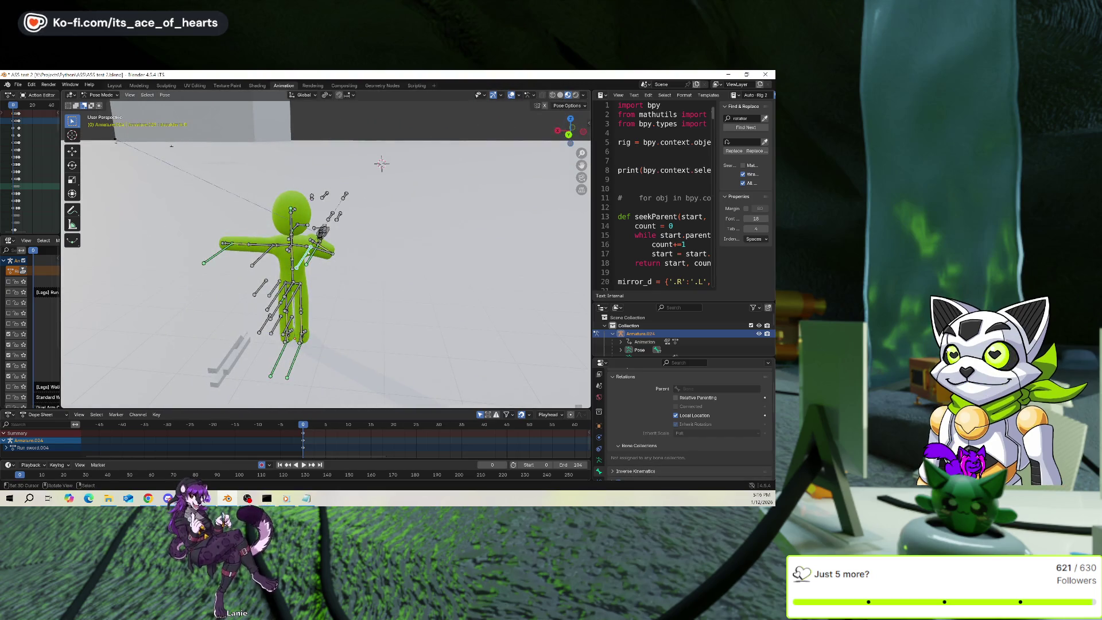
middle_drag(322, 270, 373, 261)
scroll(325, 265, up, 3)
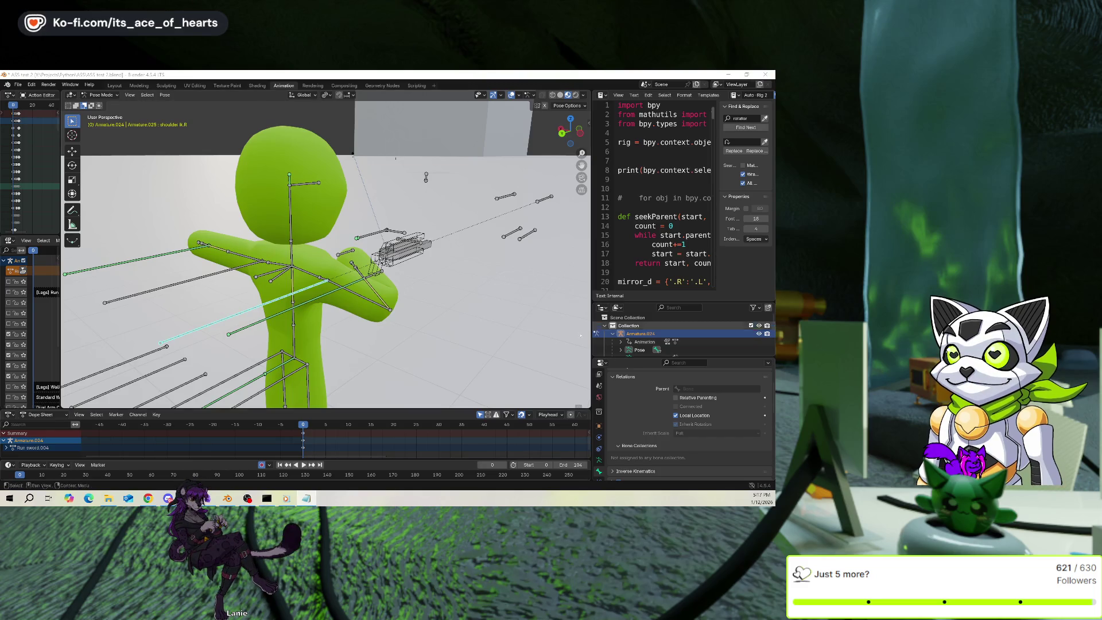
key(g)
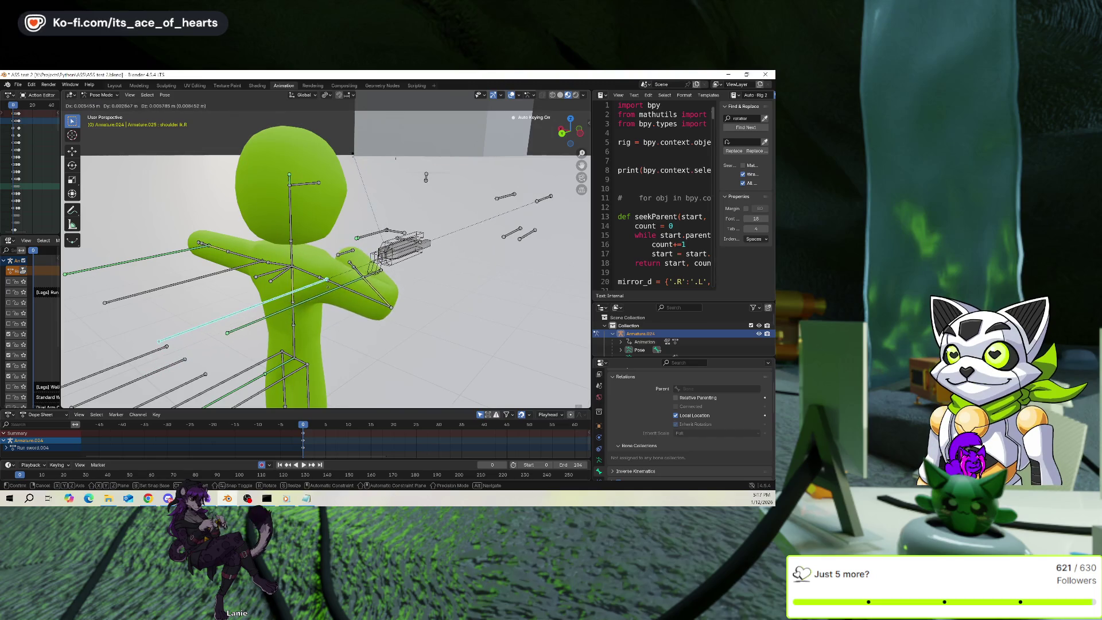
click(328, 288)
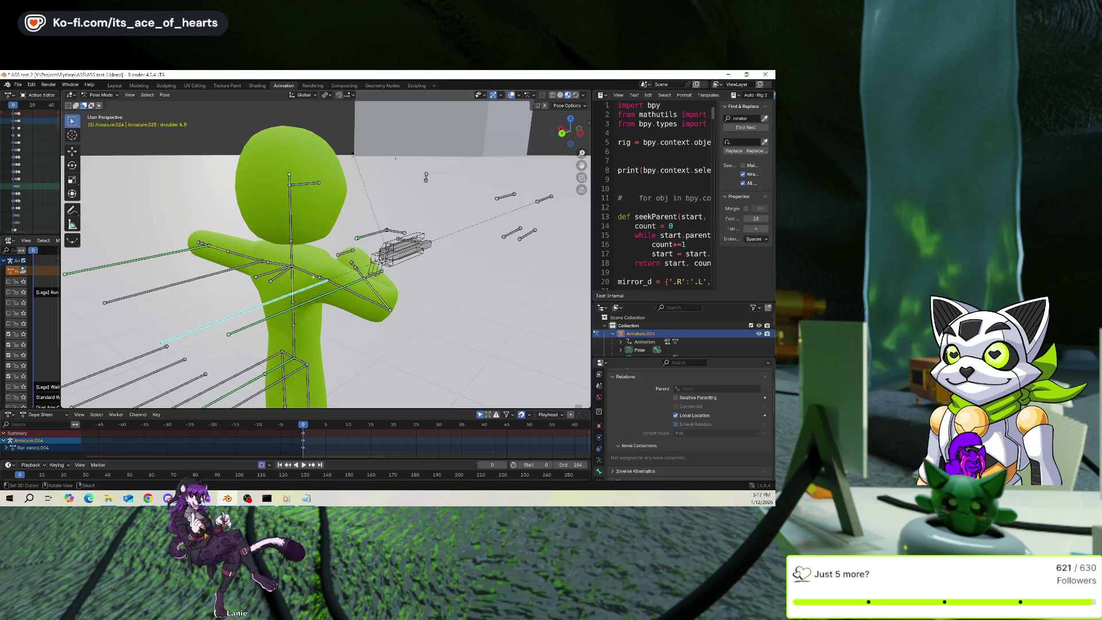
click(320, 280)
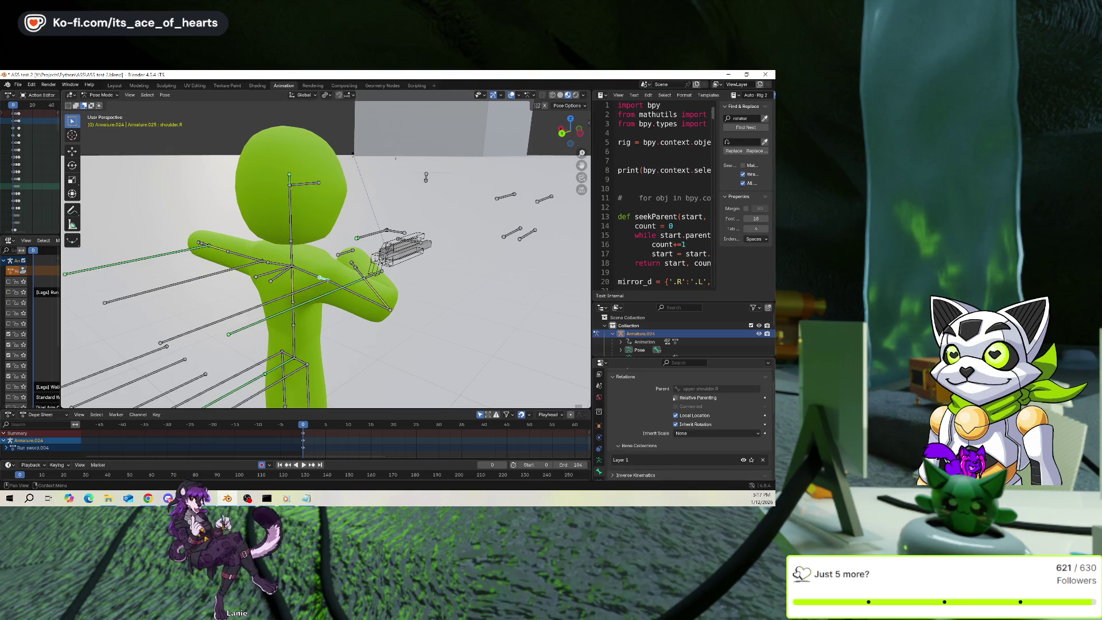
scroll(674, 397, up, 3)
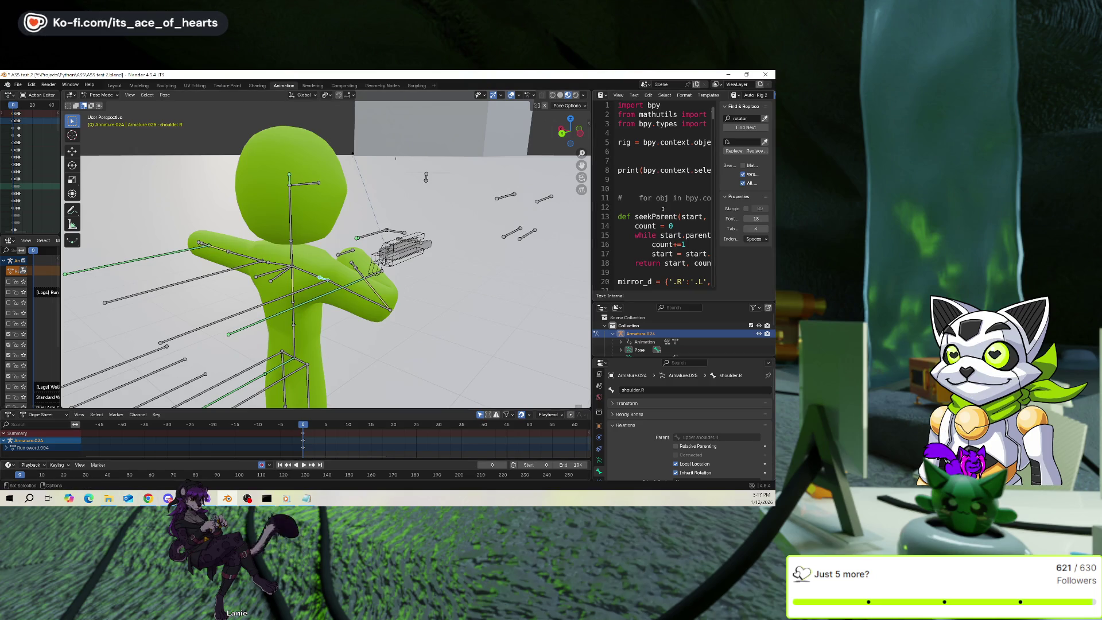
Select shoulder ik.R and move it along X, trying a free rotation before cancelling.
click(302, 318)
key(g)
key(x)
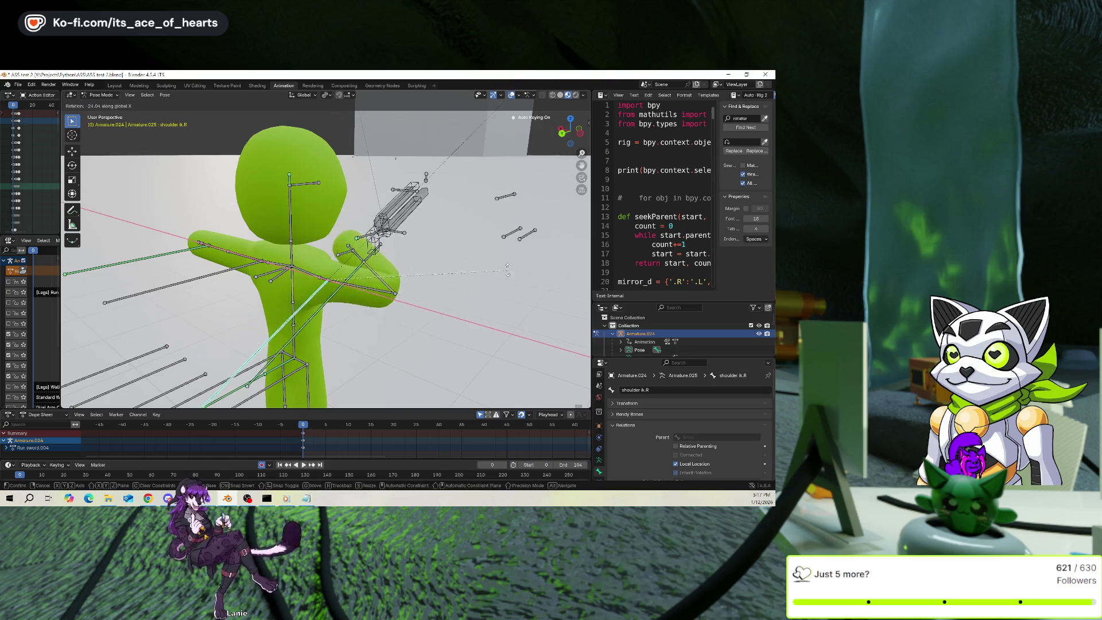
click(512, 306)
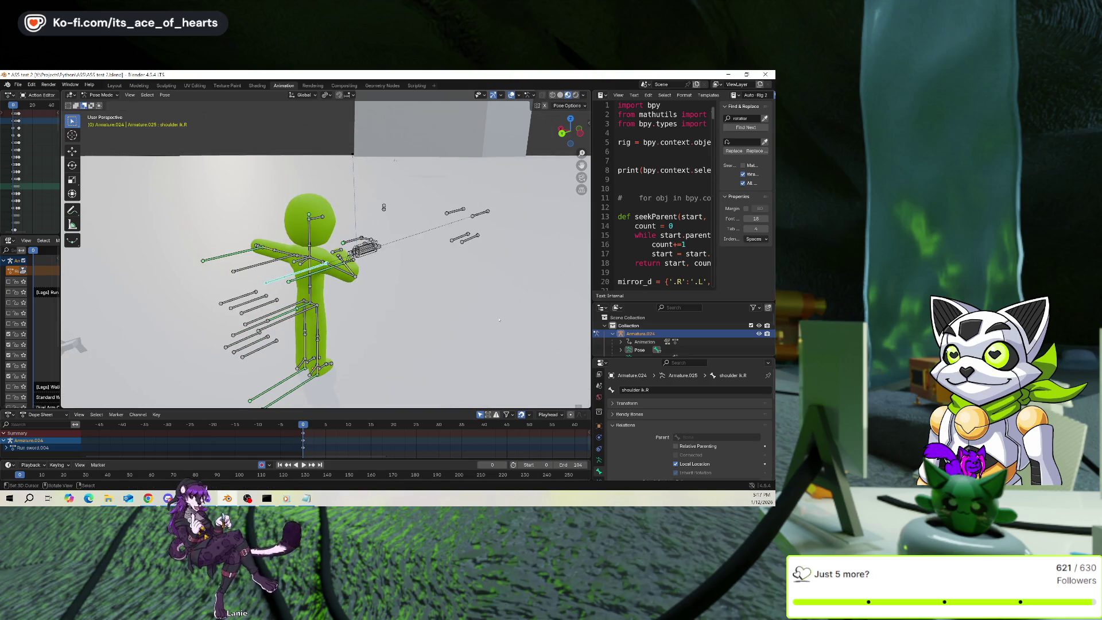
key(r)
key(r)
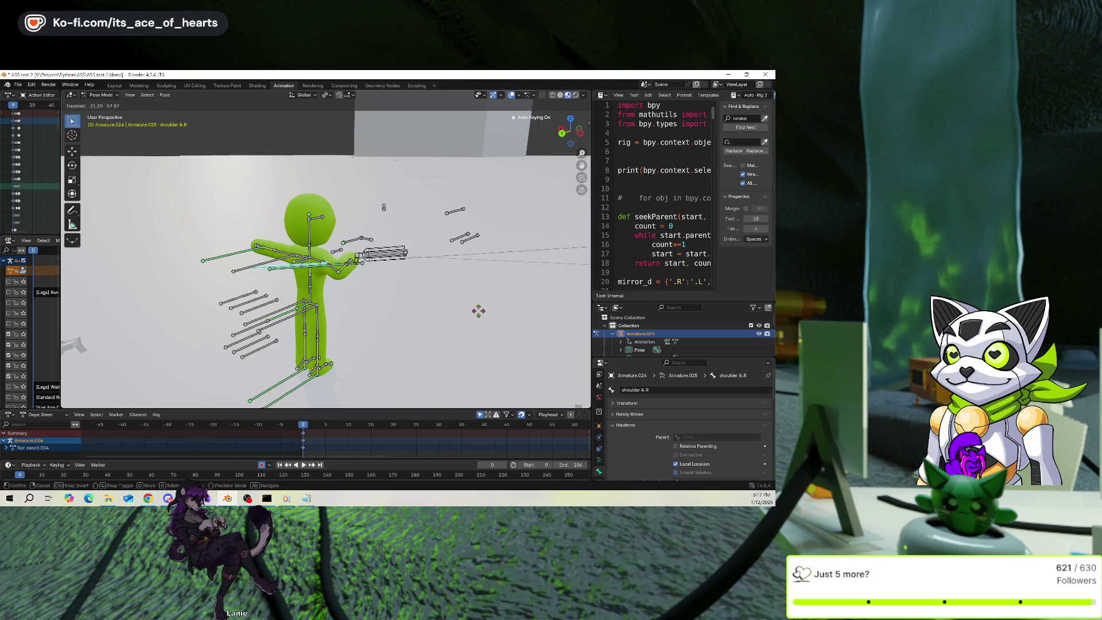
key(Escape)
Rotate shoulder ik.R about X to swing the arm outward beside the right shoulder.
middle_drag(478, 311, 465, 295)
key(r)
key(x)
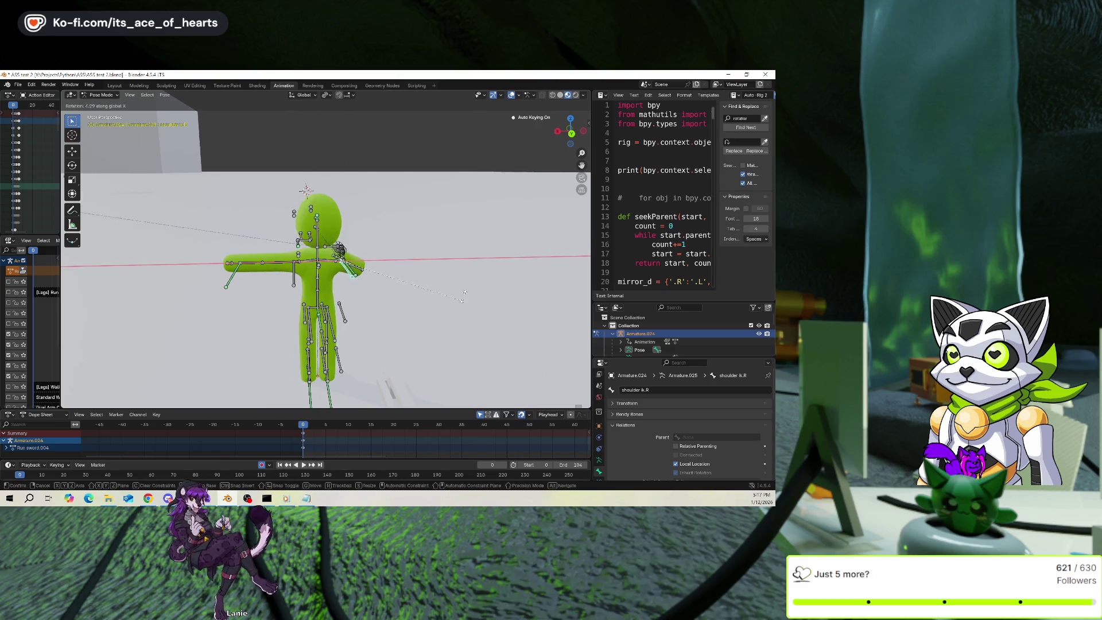
key(z)
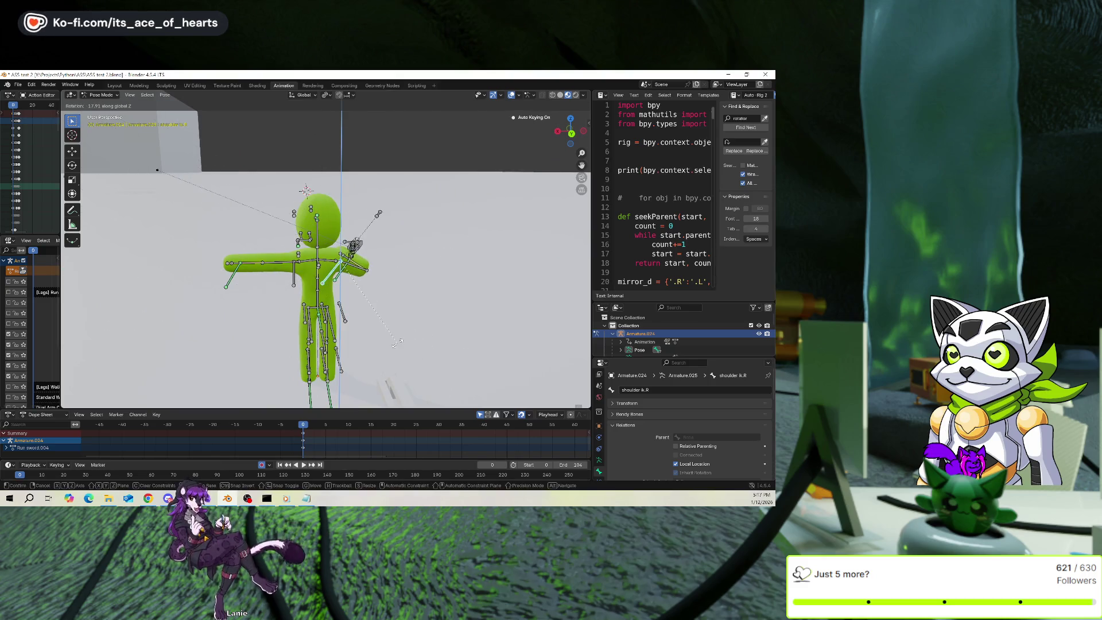
key(x)
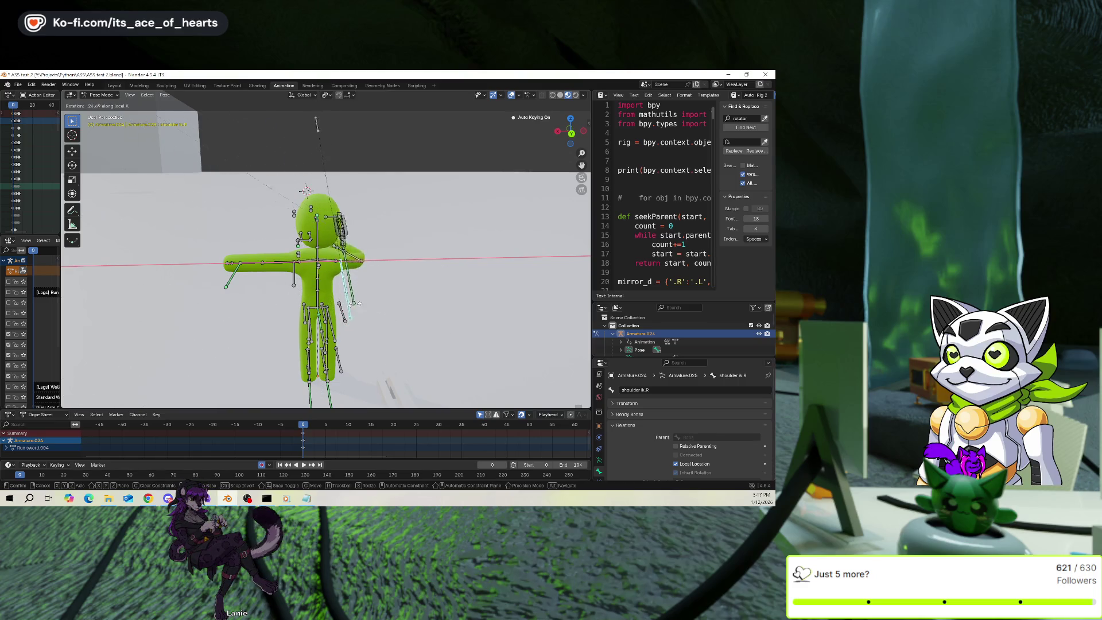
click(355, 303)
mouse_move(355, 303)
middle_down()
mouse_move(346, 314)
mouse_move(431, 314)
middle_up()
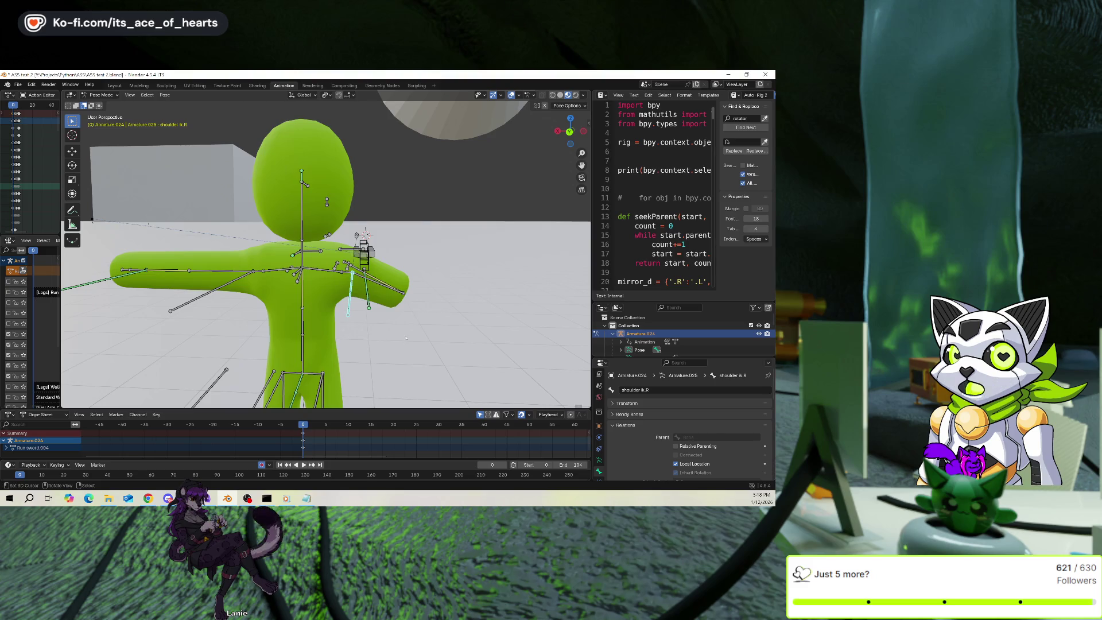
In Edit Mode, parent shoulder ik.R to shoulder.R with Keep Offset.
scroll(363, 352, down, 5)
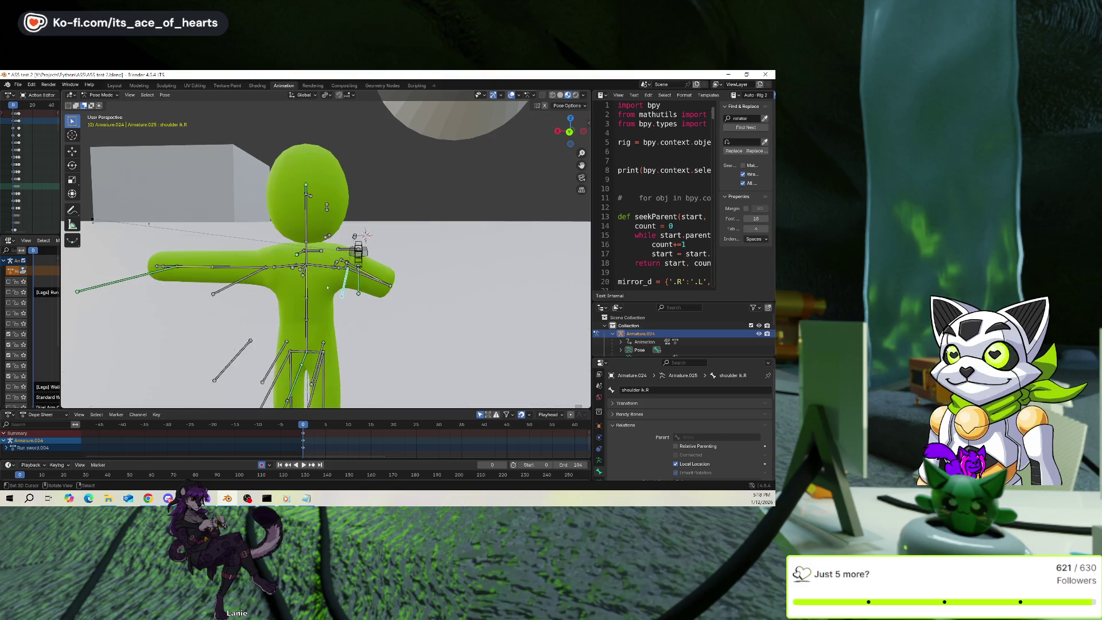
scroll(385, 292, up, 2)
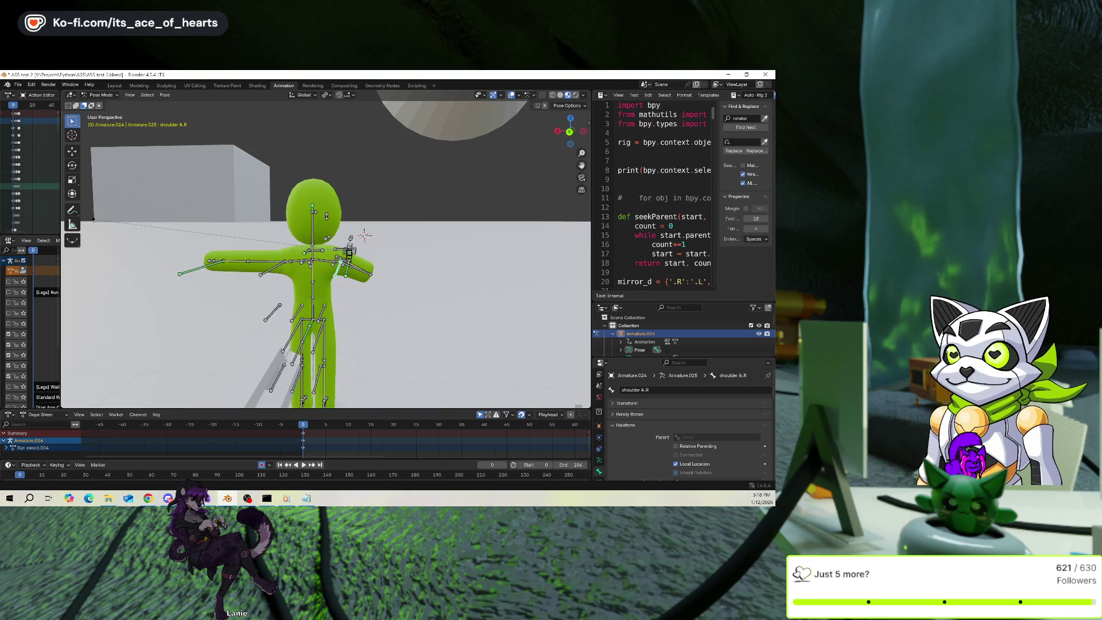
mouse_move(487, 172)
middle_down()
mouse_move(447, 138)
mouse_move(529, 109)
middle_up()
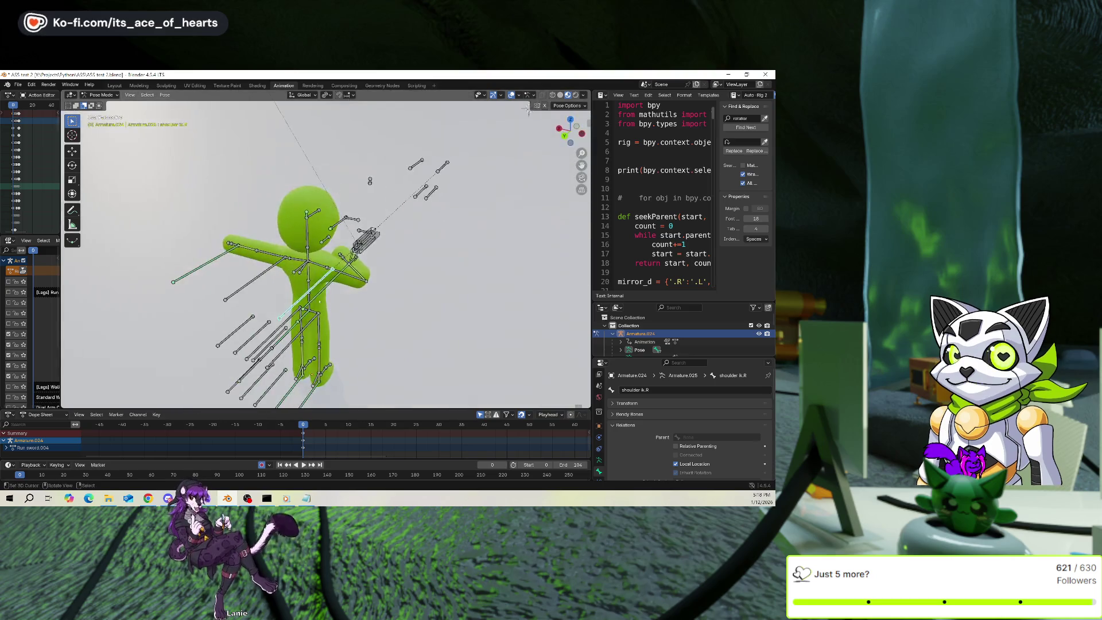
key(Tab)
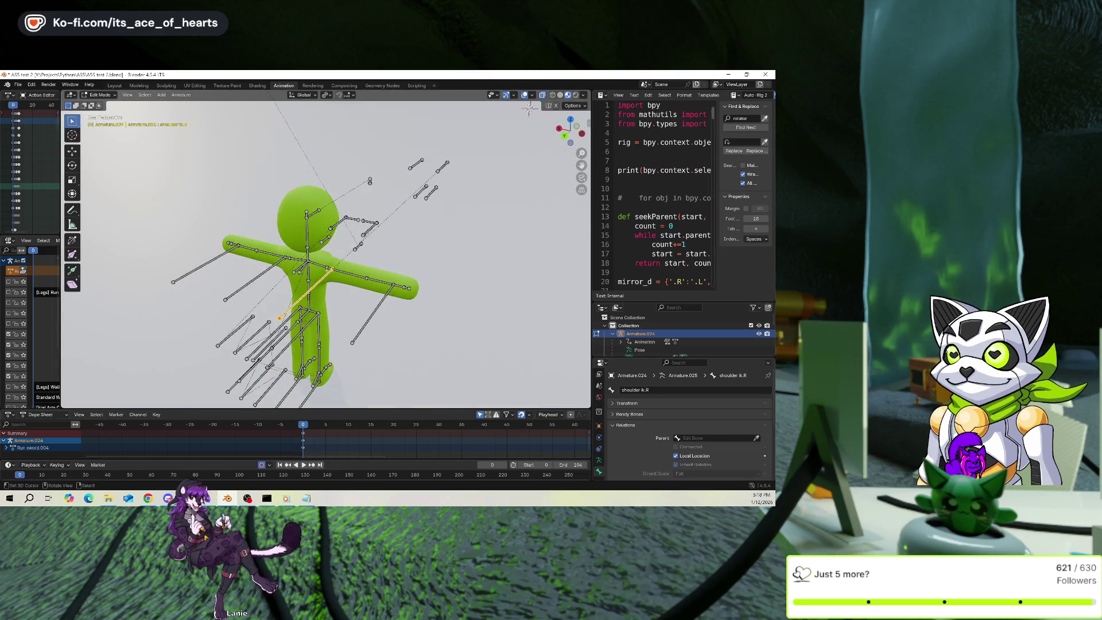
scroll(325, 254, up, 3)
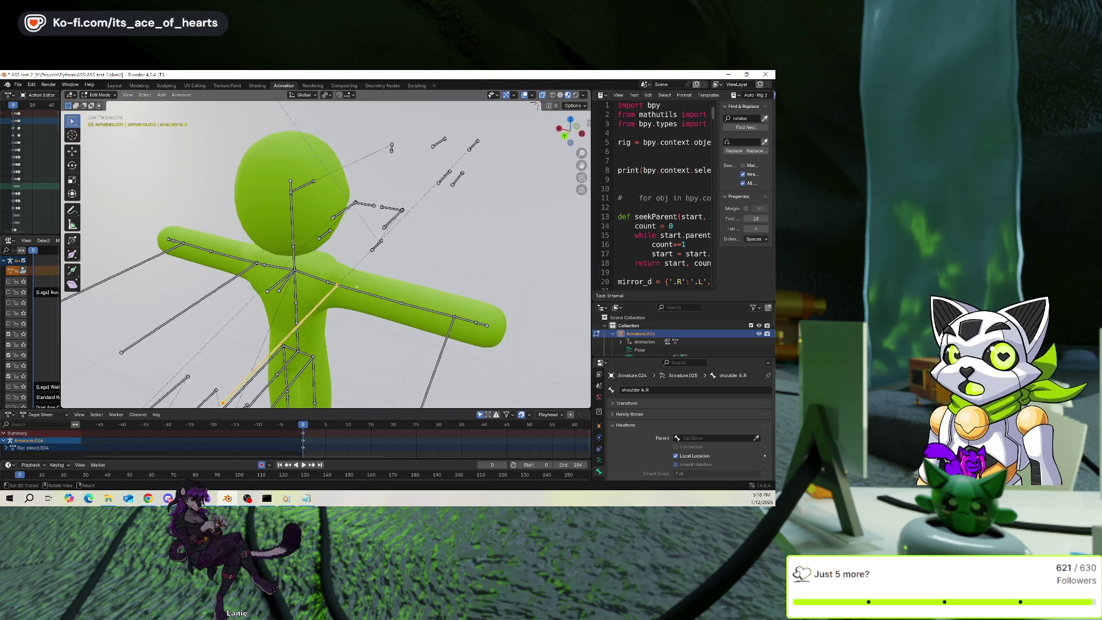
scroll(325, 254, up, 2)
shift+click(338, 301)
key(ctrl+p)
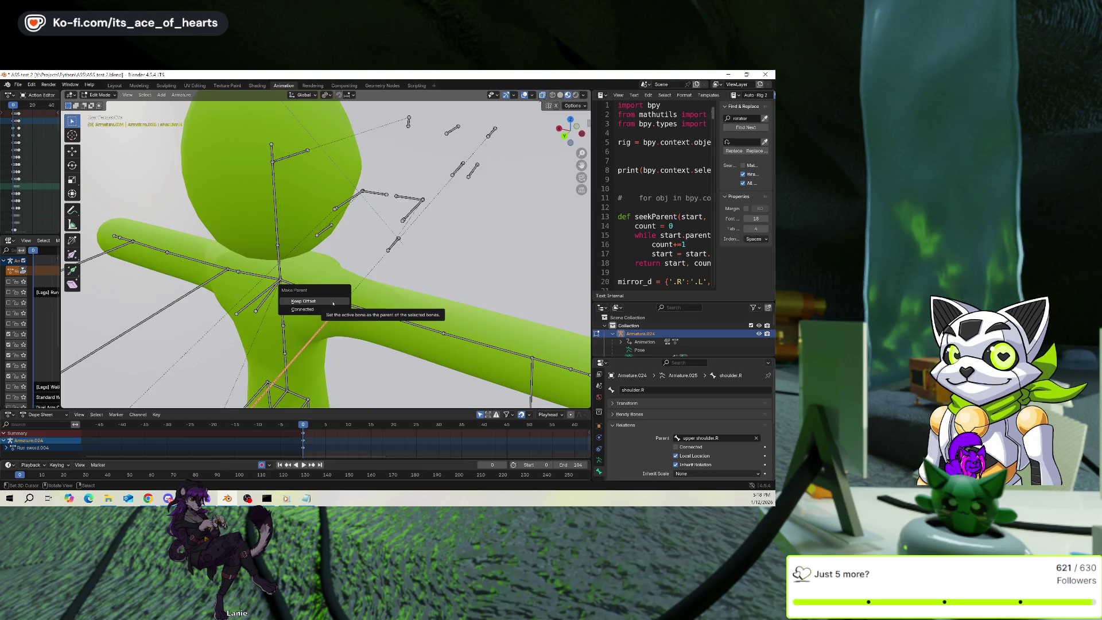
click(333, 303)
scroll(333, 303, down, 5)
Return to Pose Mode and start moving Base to test the new parenting.
key(ctrl+Tab)
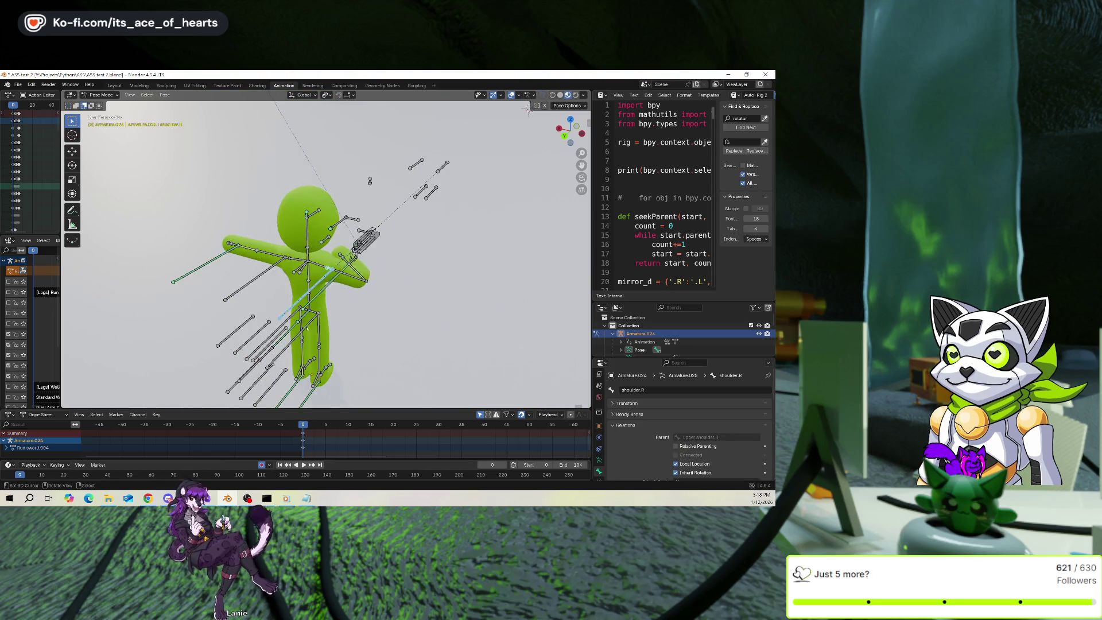
middle_drag(528, 109, 368, 140)
key(g)
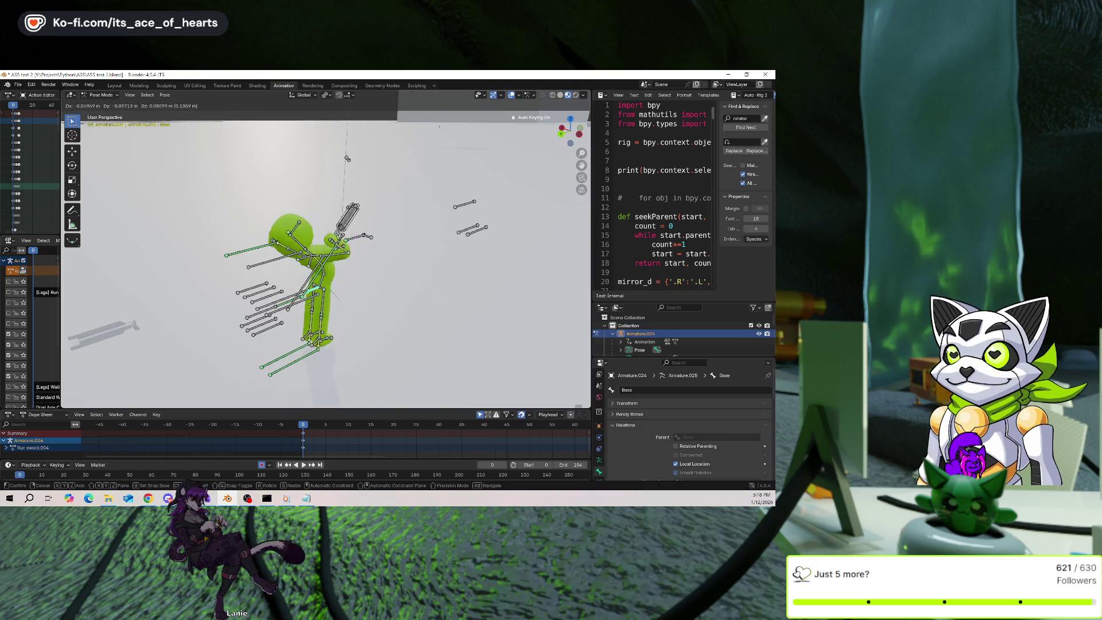
Cancel the test, parent hip.R to Base with Keep Offset, then grab Base to test.
key(Escape)
scroll(327, 258, up, 3)
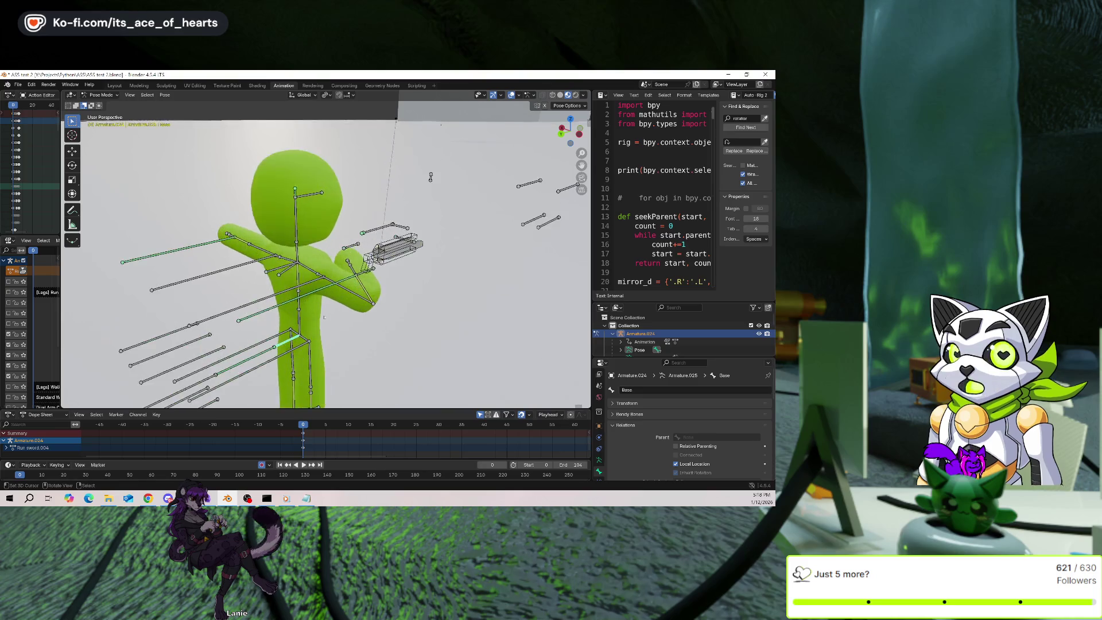
key(Tab)
scroll(324, 317, up, 3)
click(325, 325)
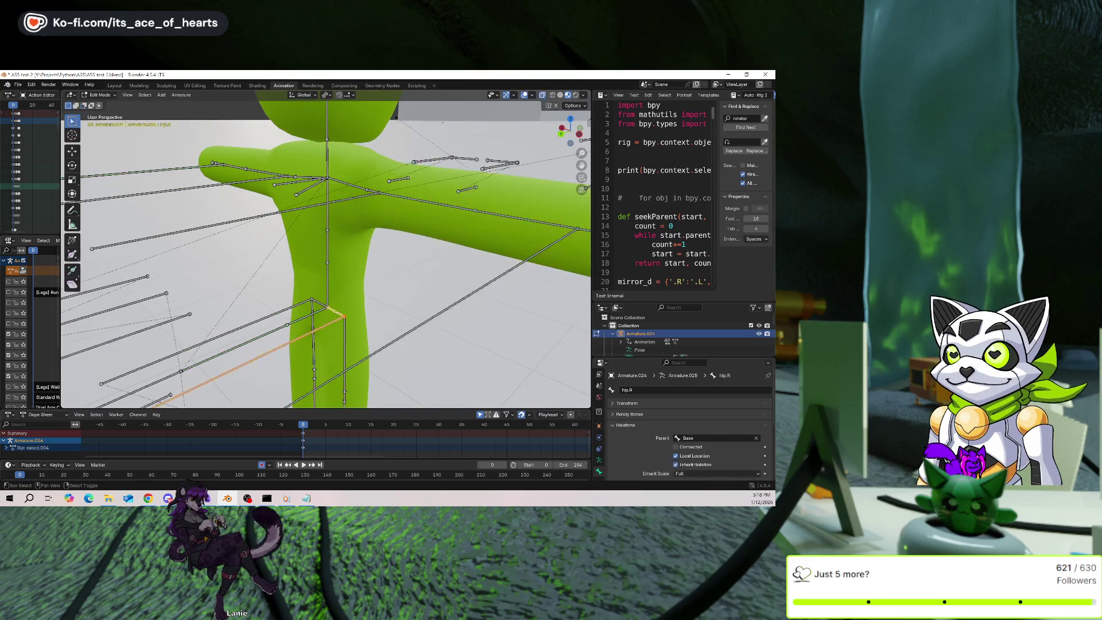
key(ctrl+p)
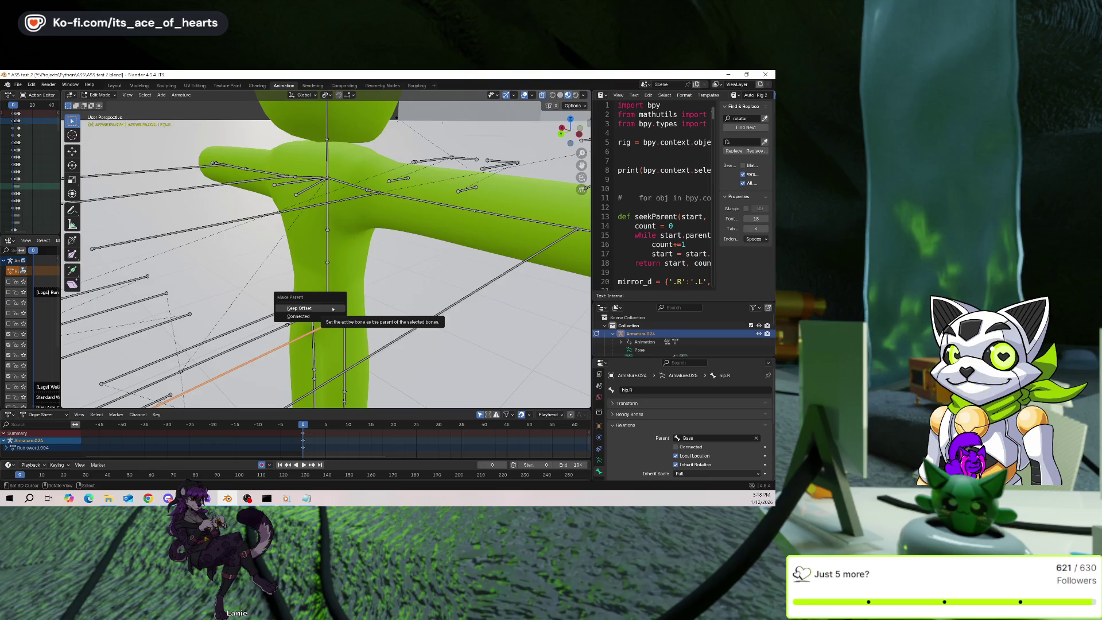
click(333, 309)
scroll(327, 259, down, 5)
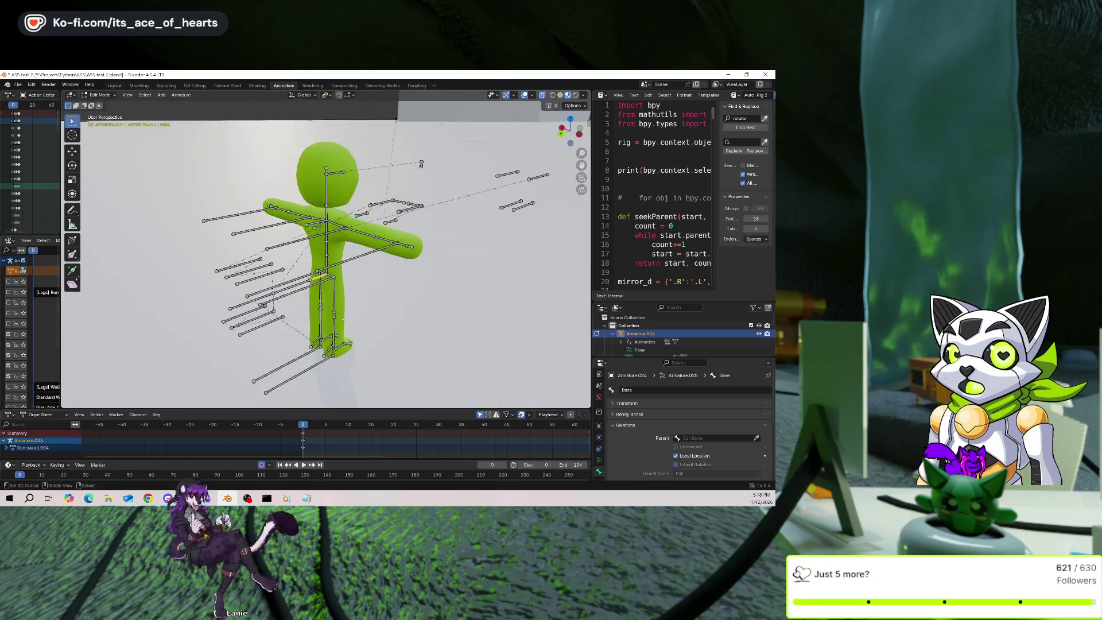
key(Tab)
key(g)
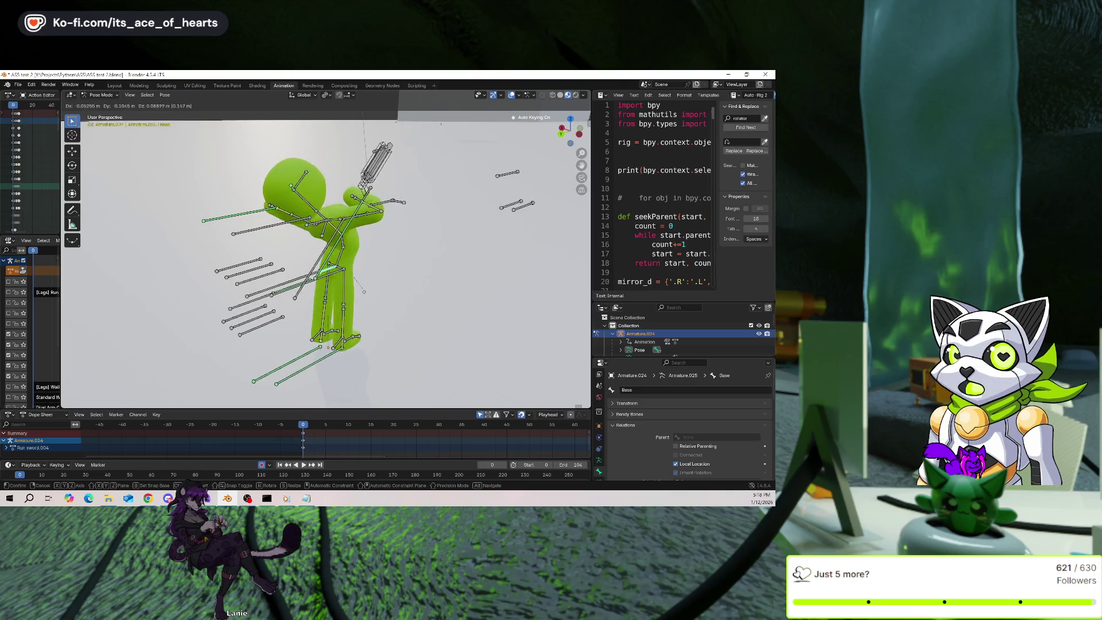
Cancel the crouch test and select the right leg IK bone, briefly toggling Edit Mode.
right_click(354, 308)
click(319, 367)
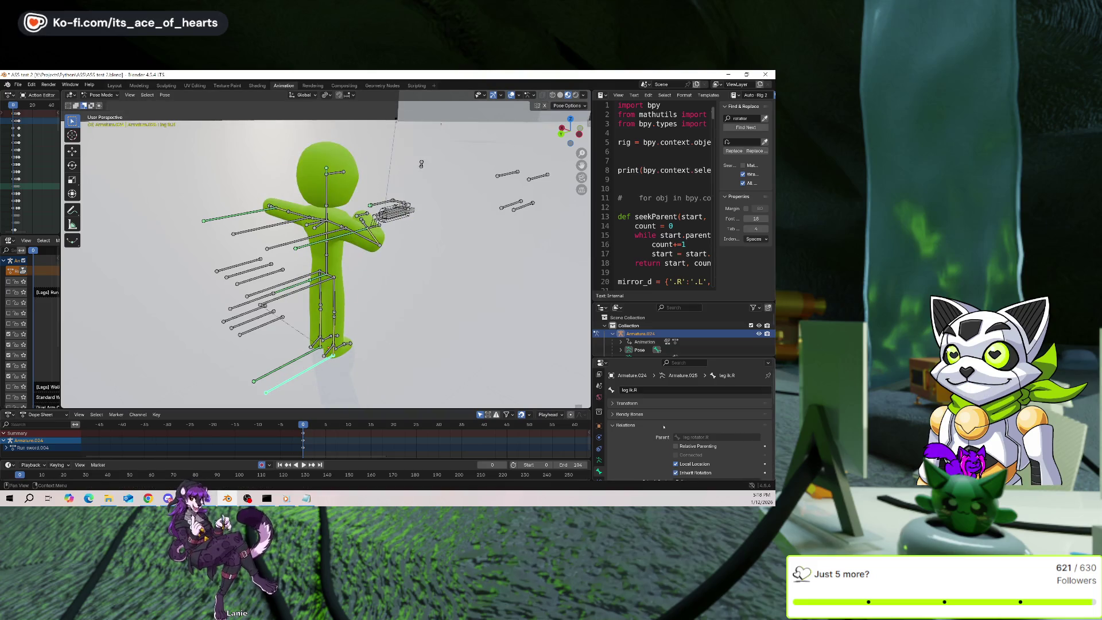
scroll(663, 426, down, 1)
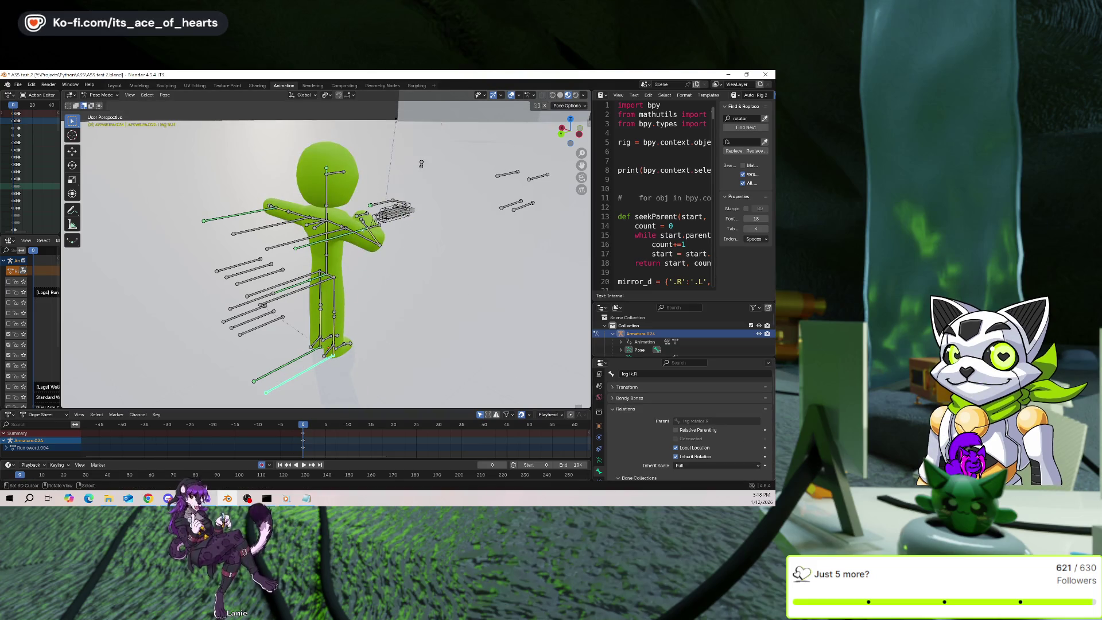
click(357, 235)
click(310, 360)
key(Tab)
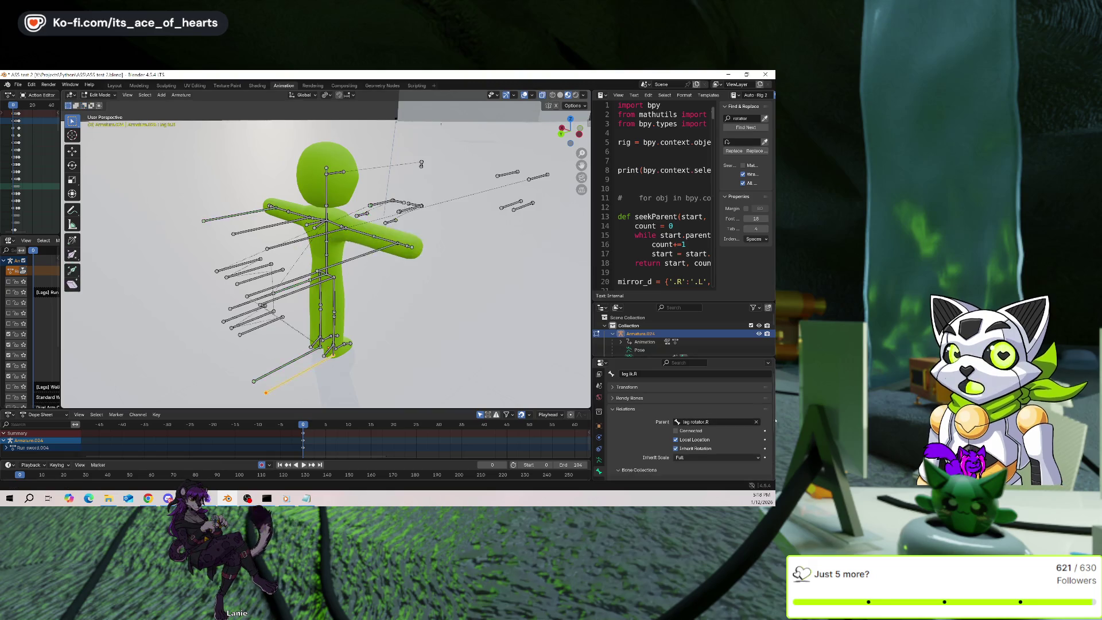
key(Tab)
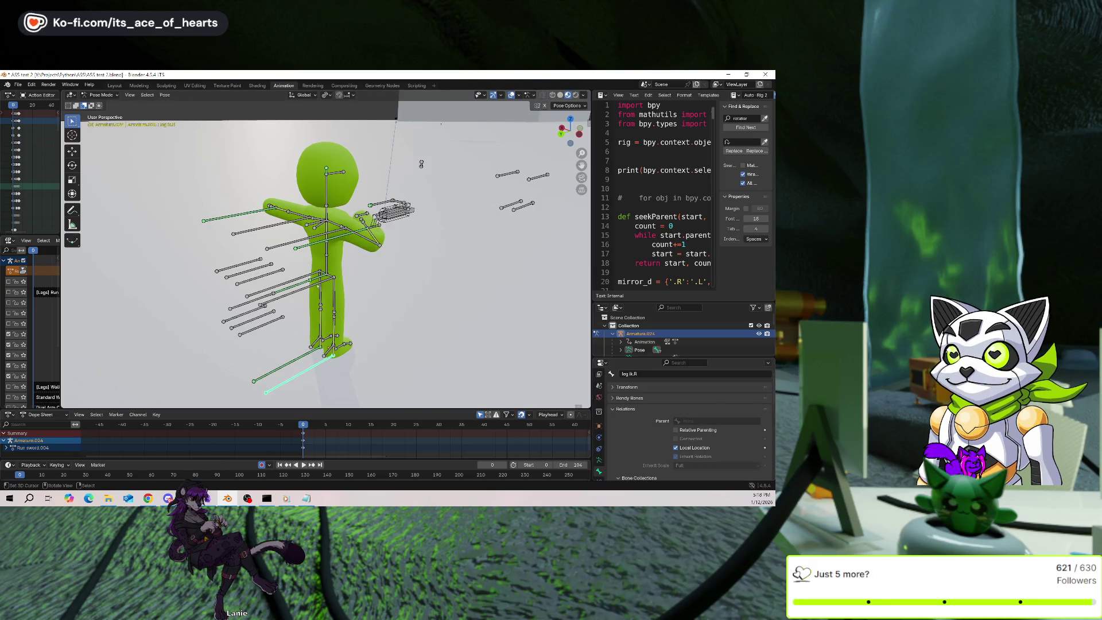
Test-move Base and rotate leg rotator.R about X, cancel both, then show leg ik.R's Bone Constraints.
key(bracketleft)
key(g)
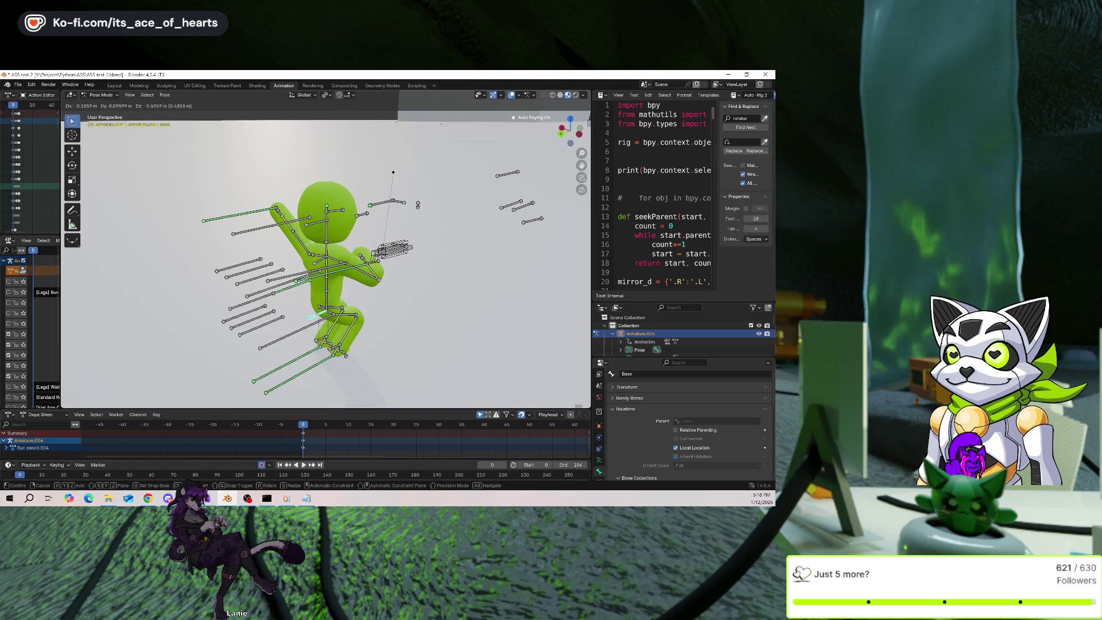
key(Escape)
key(bracketright)
key(r)
key(x)
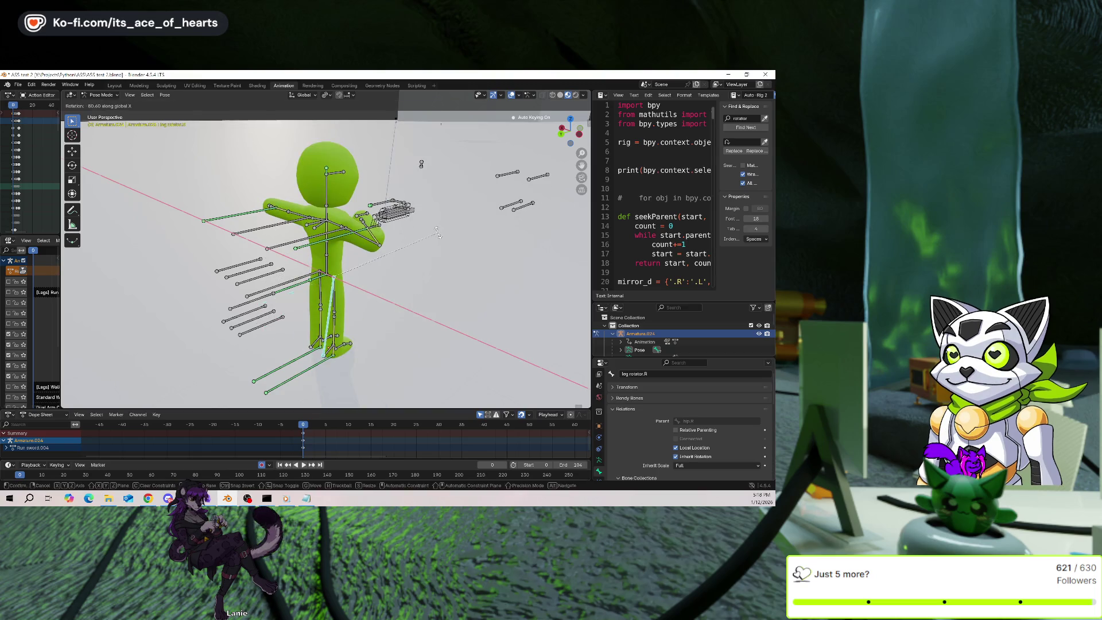
key(Escape)
click(333, 380)
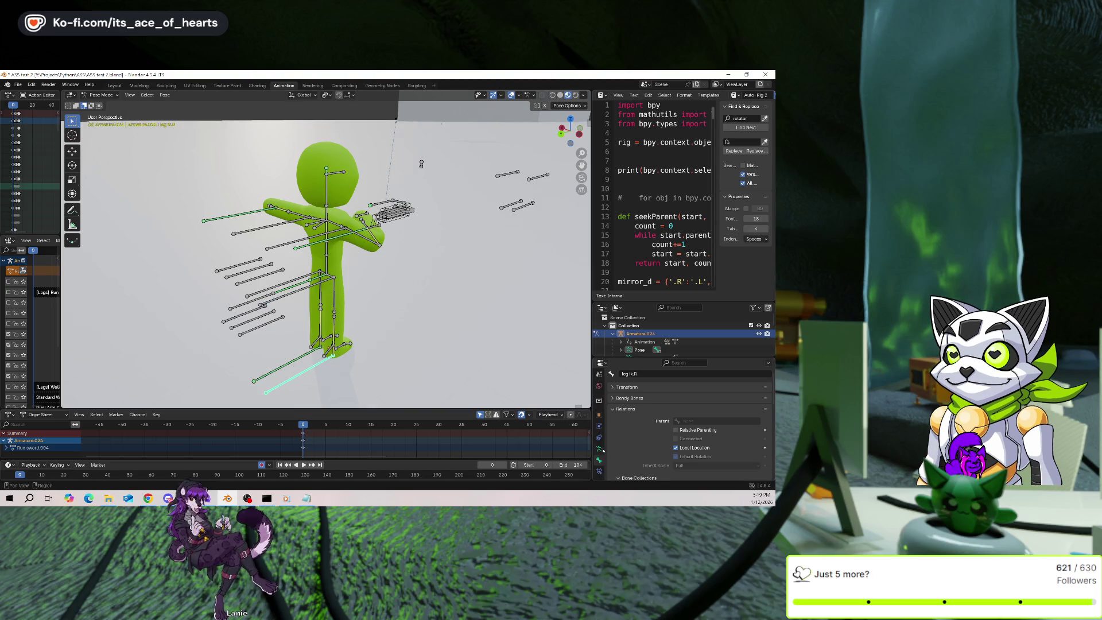
click(599, 471)
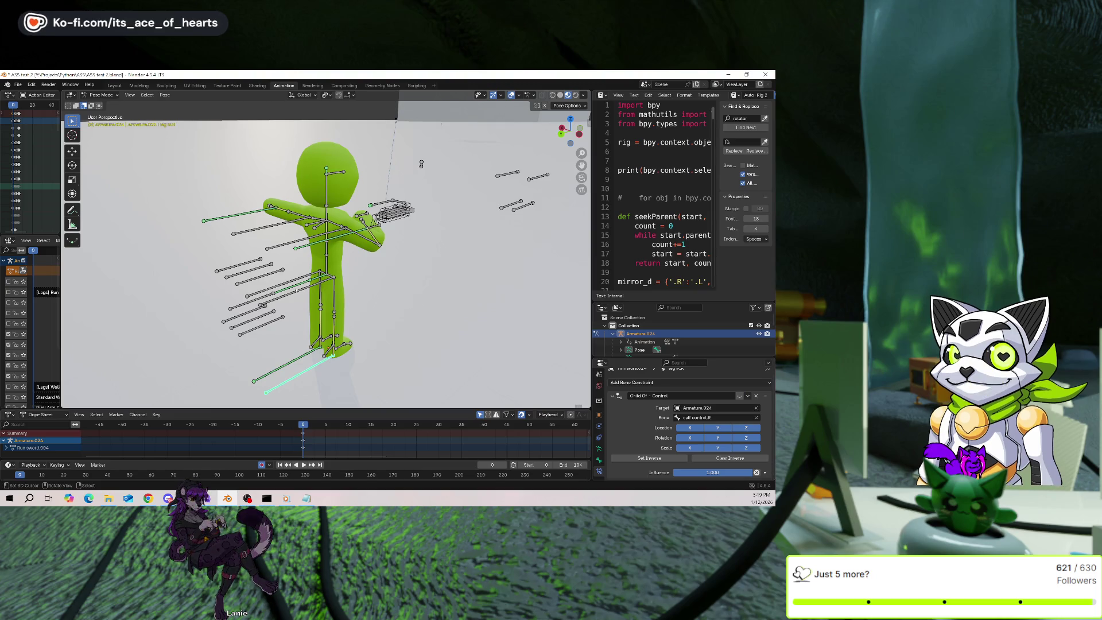
click(323, 317)
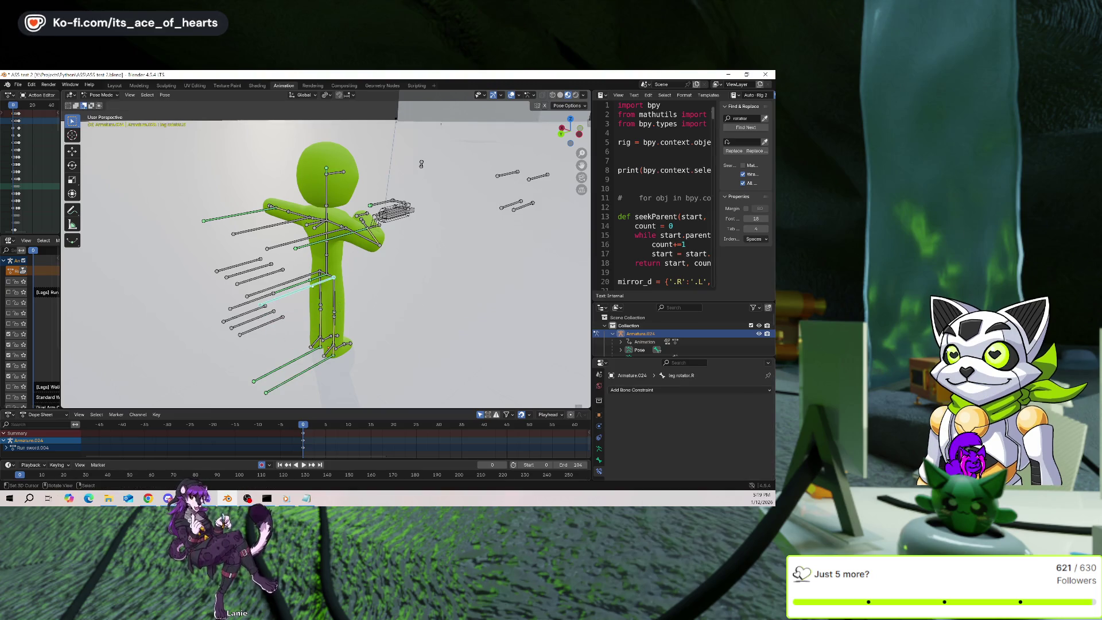
click(324, 316)
key(g)
key(Escape)
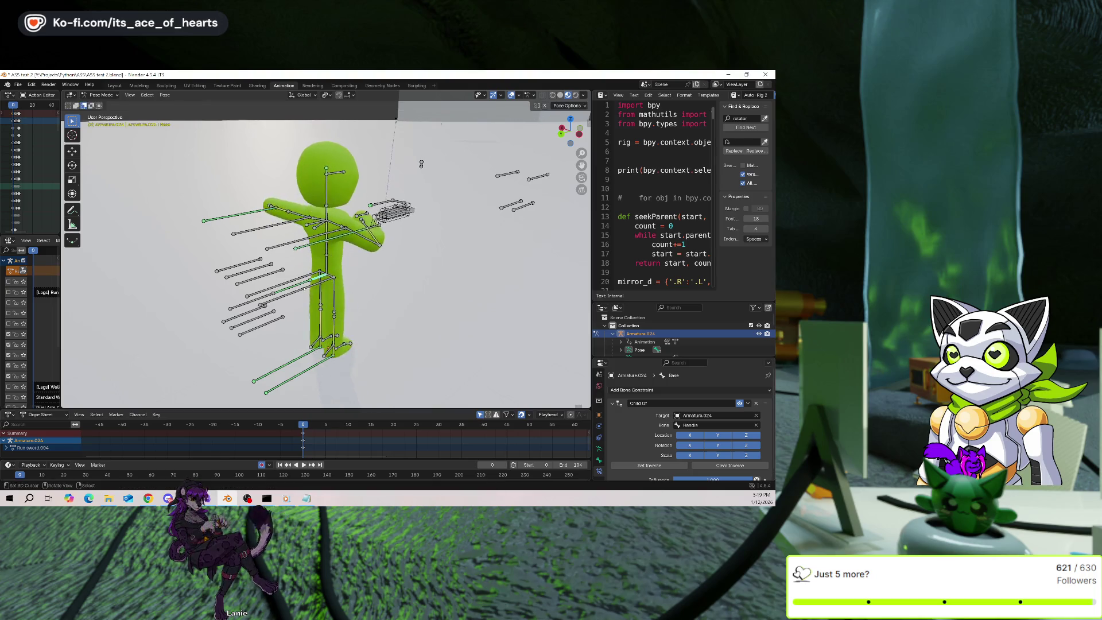
click(344, 309)
key(r)
key(x)
click(369, 309)
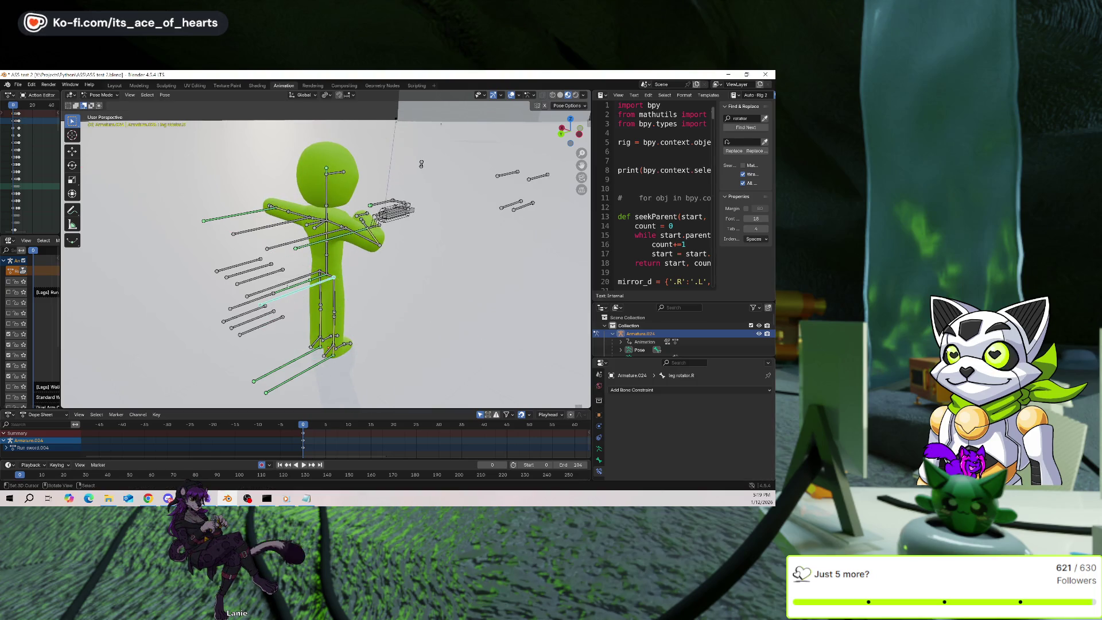
click(297, 303)
key(g)
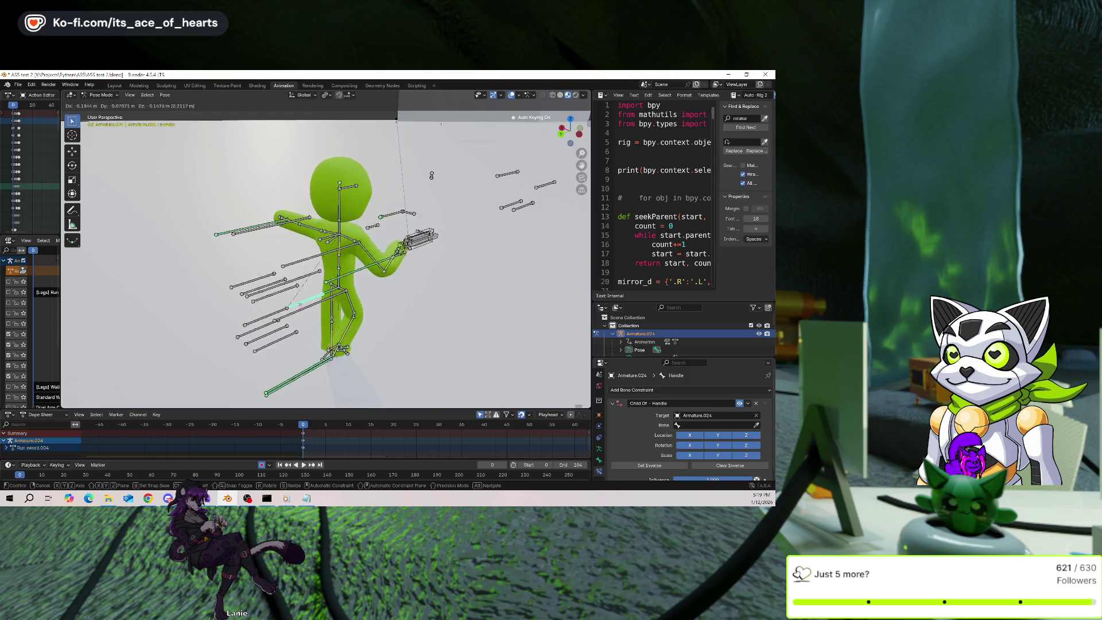
alt+middle_drag(428, 196, 378, 198)
key(z)
key(Escape)
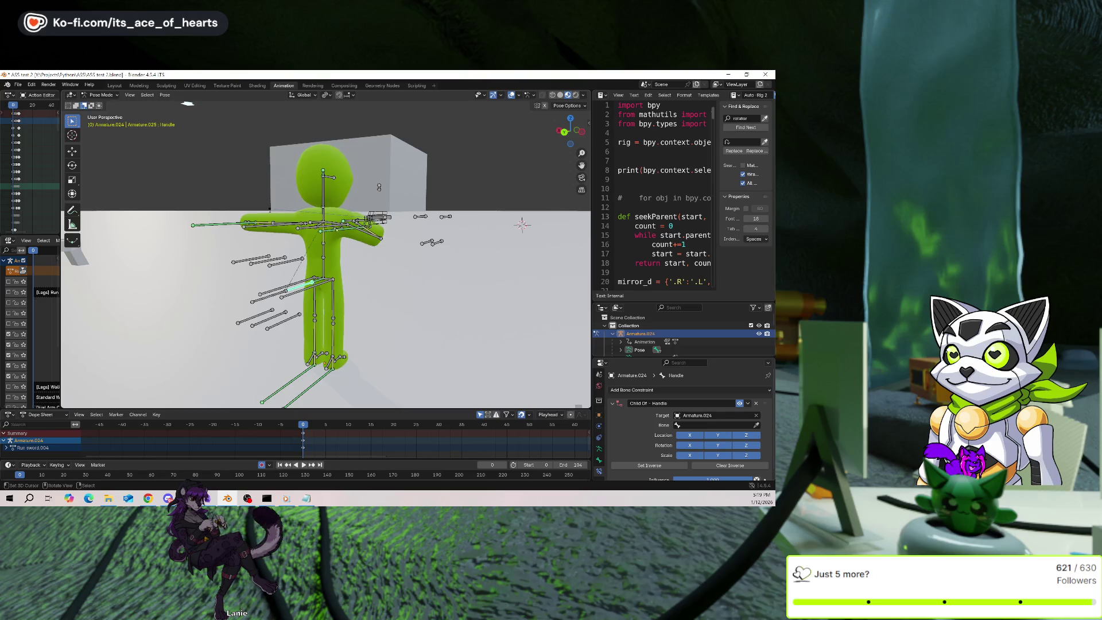
key(g)
key(Escape)
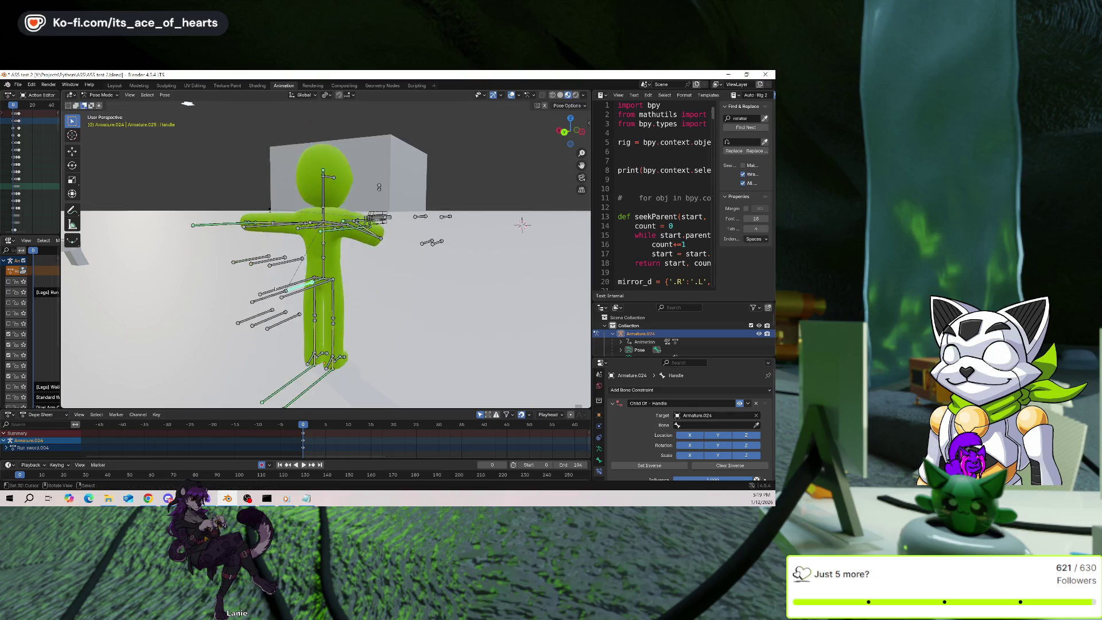
click(276, 299)
key(g)
key(z)
key(Escape)
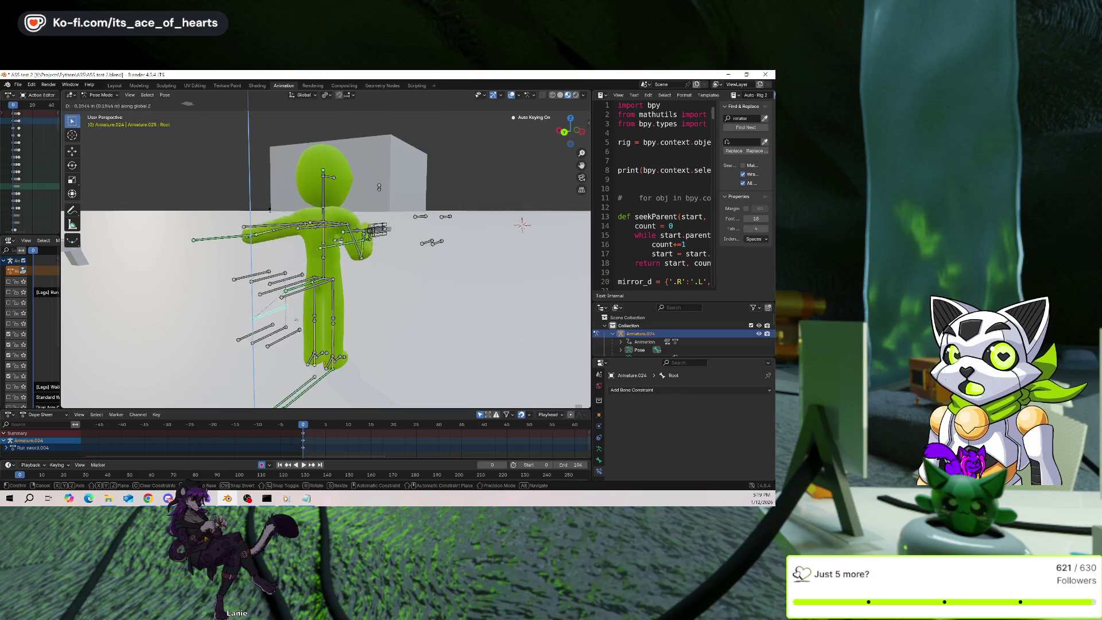
mouse_move(425, 286)
middle_down()
mouse_move(392, 289)
mouse_move(367, 270)
middle_up()
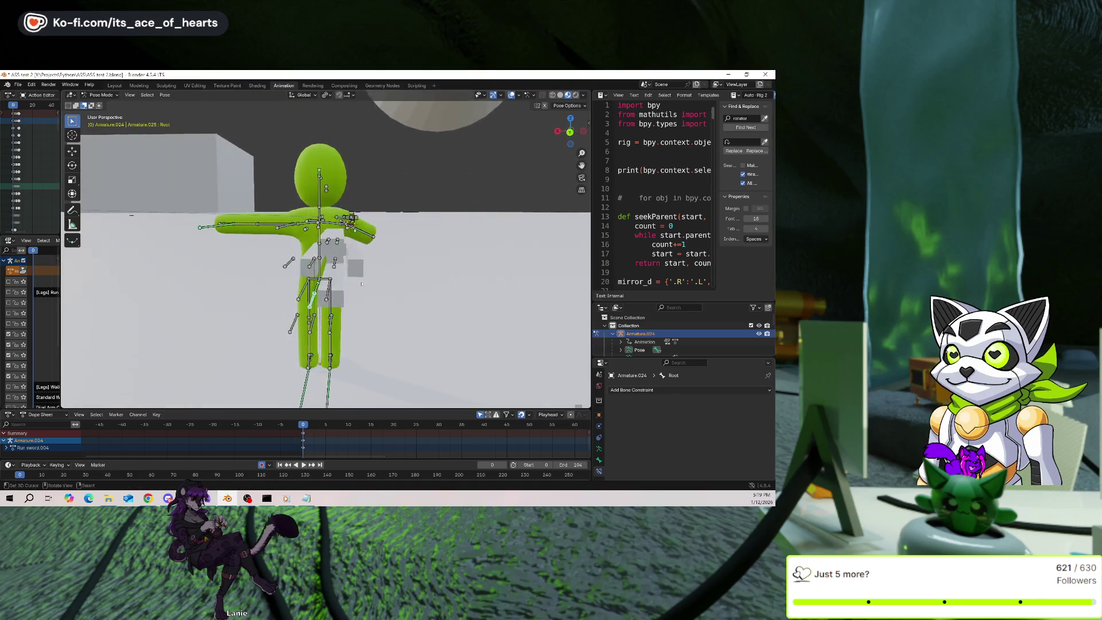
key(g)
key(z)
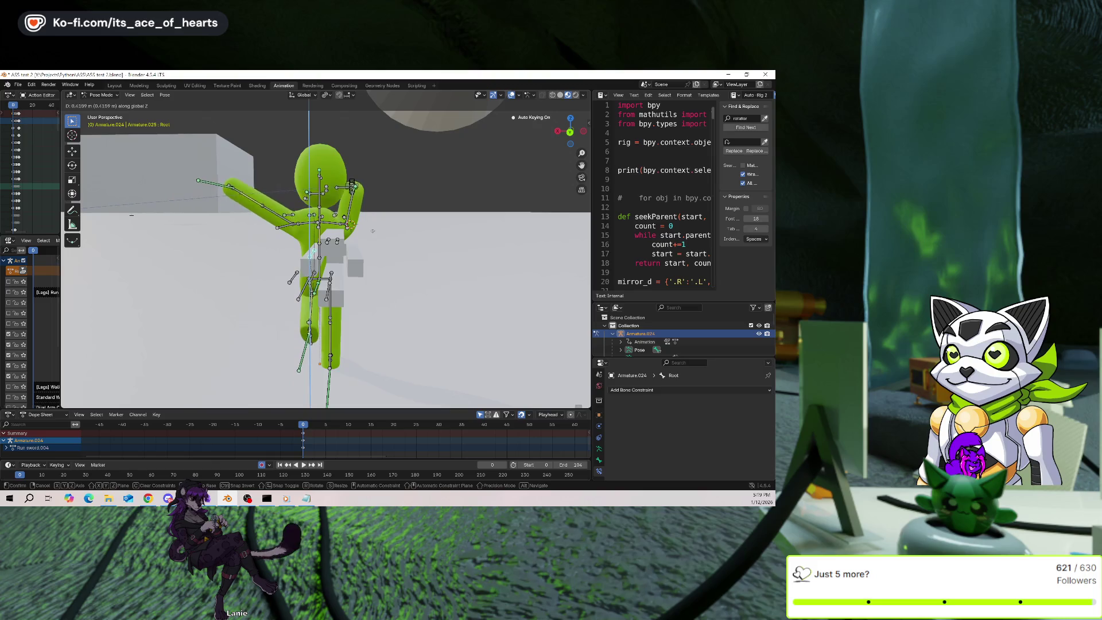
key(Escape)
mouse_move(373, 231)
middle_down()
mouse_move(435, 190)
mouse_move(425, 181)
middle_up()
key(g)
key(z)
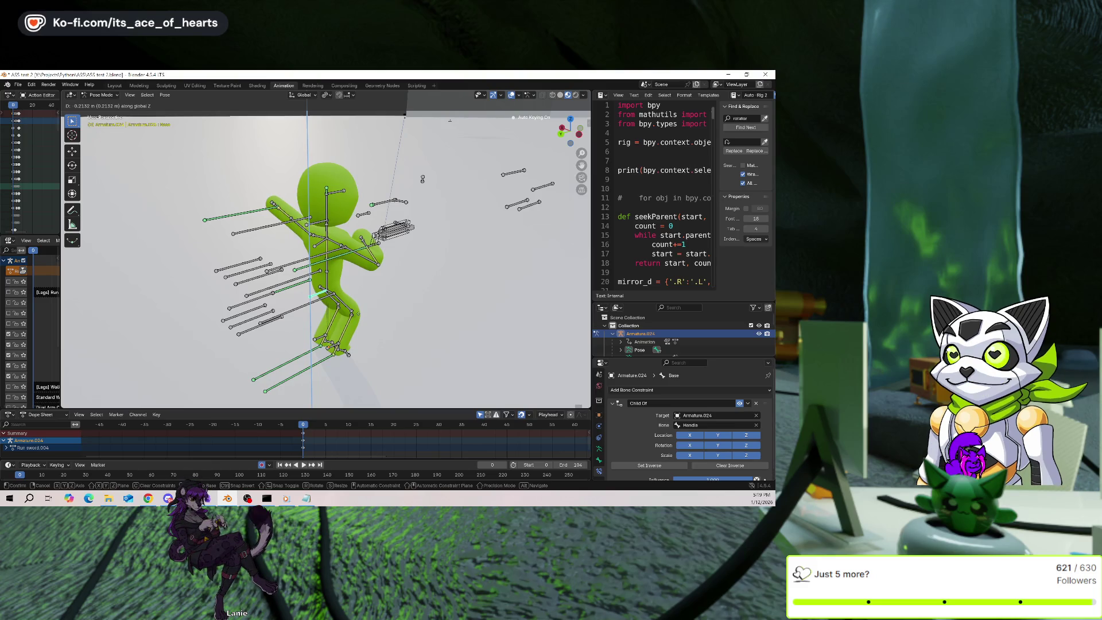
key(Escape)
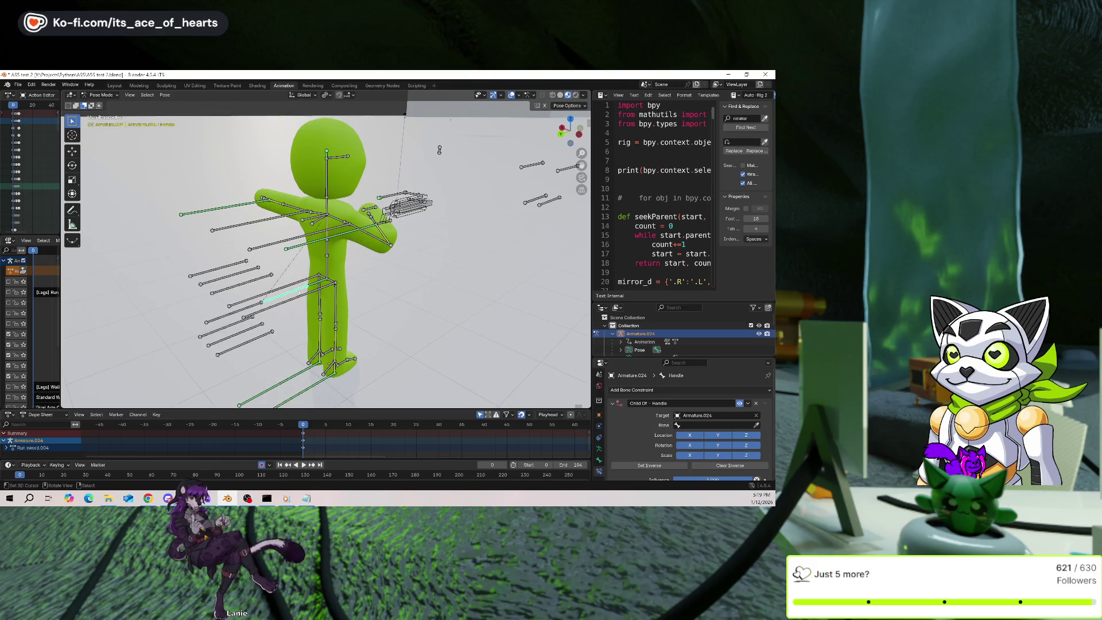
key(g)
key(z)
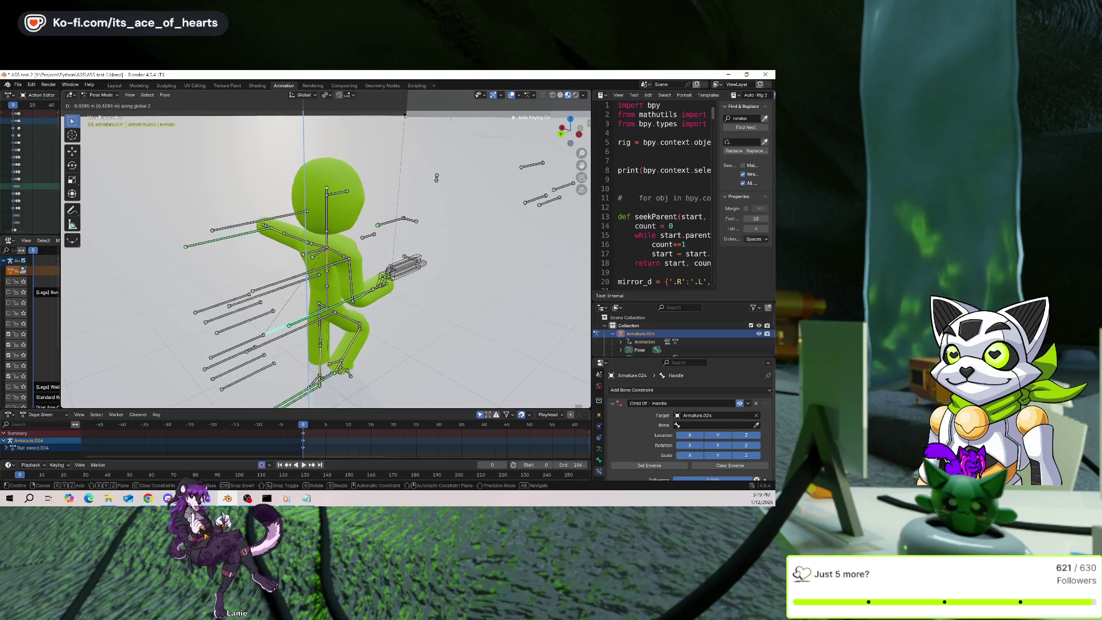
key(Escape)
mouse_move(438, 149)
middle_down()
mouse_move(551, 183)
mouse_move(568, 146)
middle_up()
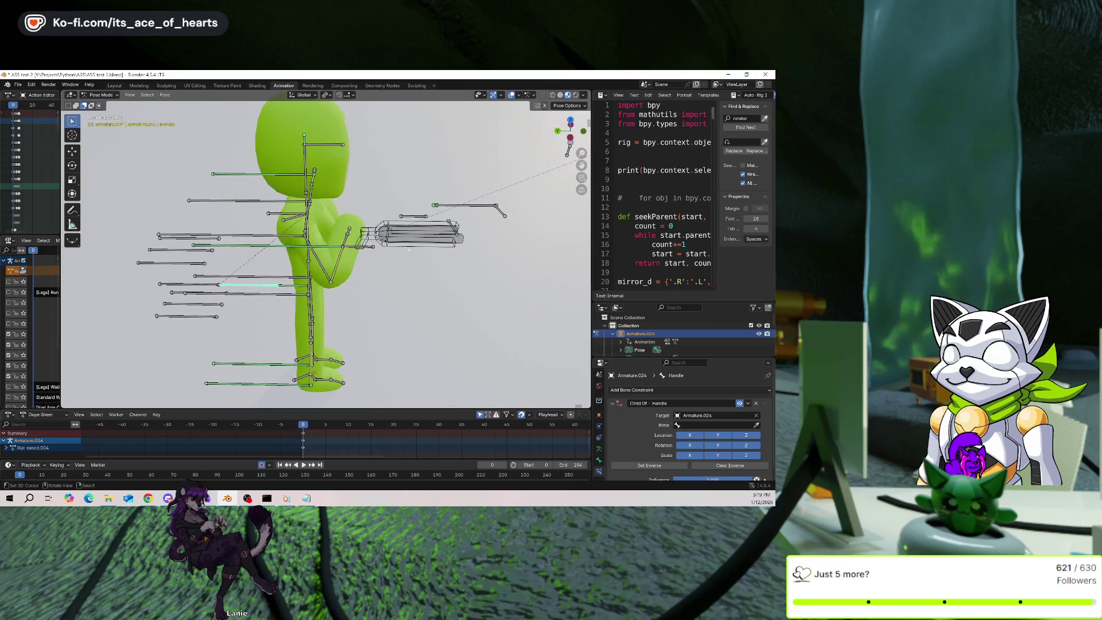
click(366, 247)
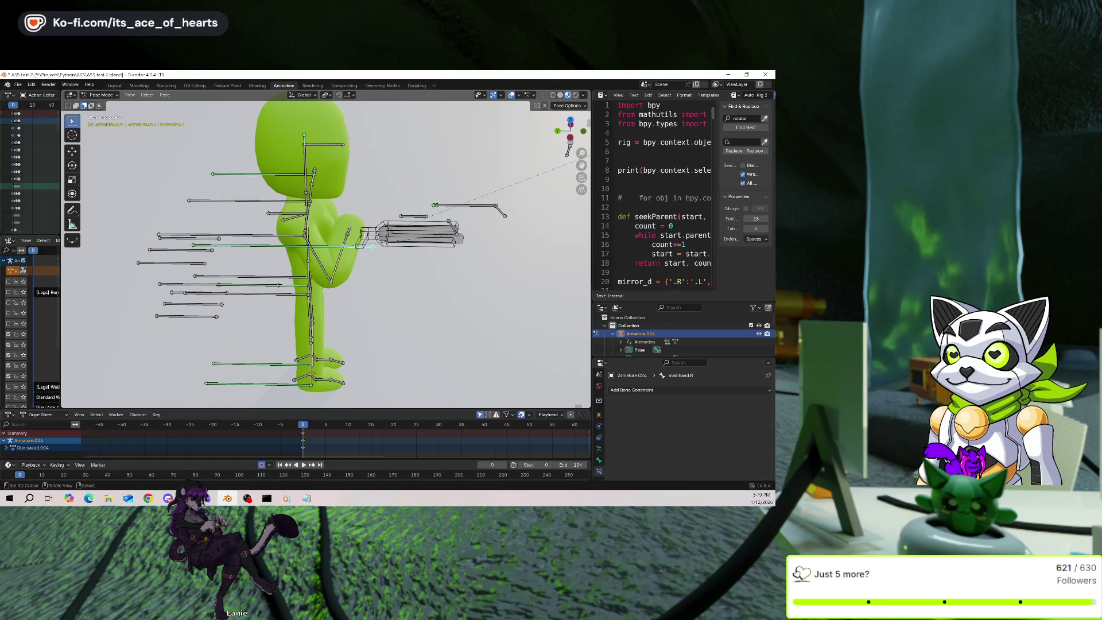
click(366, 247)
scroll(642, 433, down, 2)
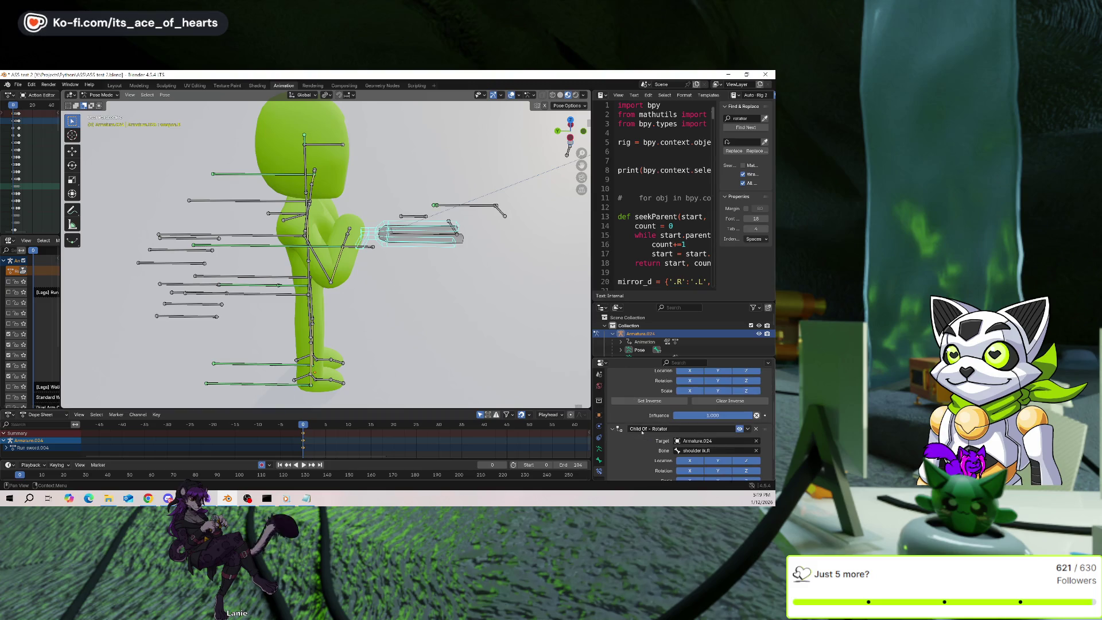
scroll(742, 409, down, 2)
scroll(759, 415, up, 4)
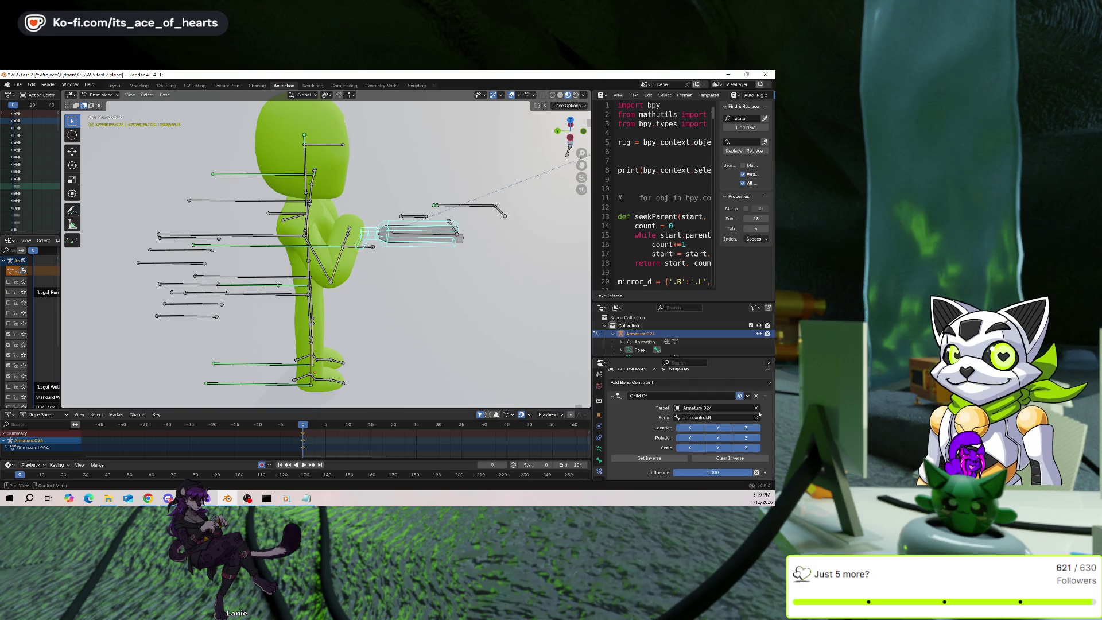
middle_drag(302, 278, 288, 294)
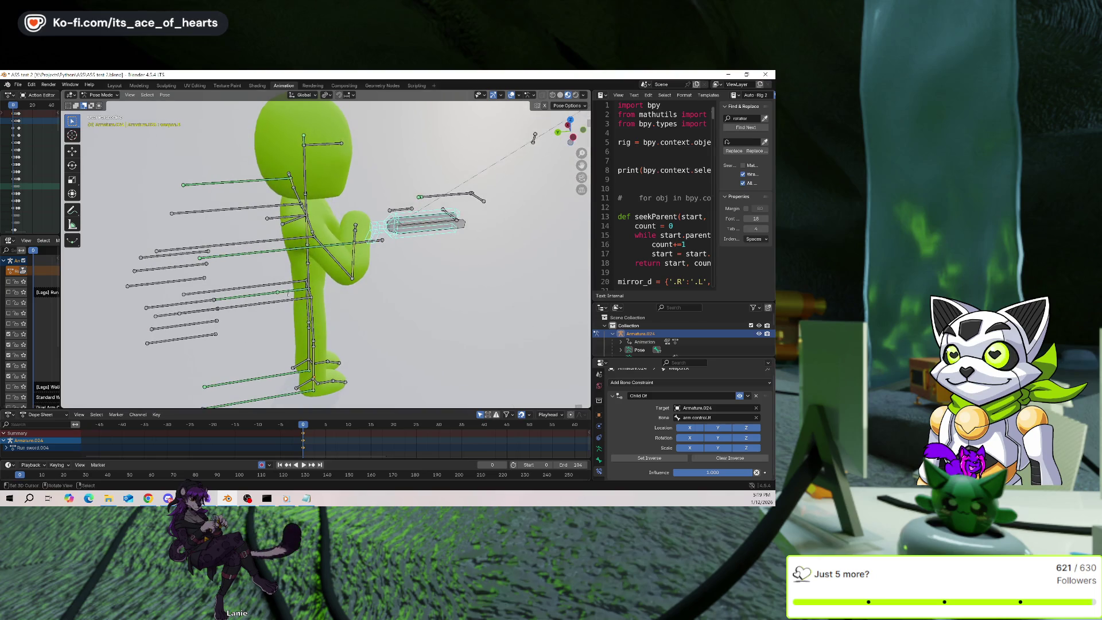
click(264, 293)
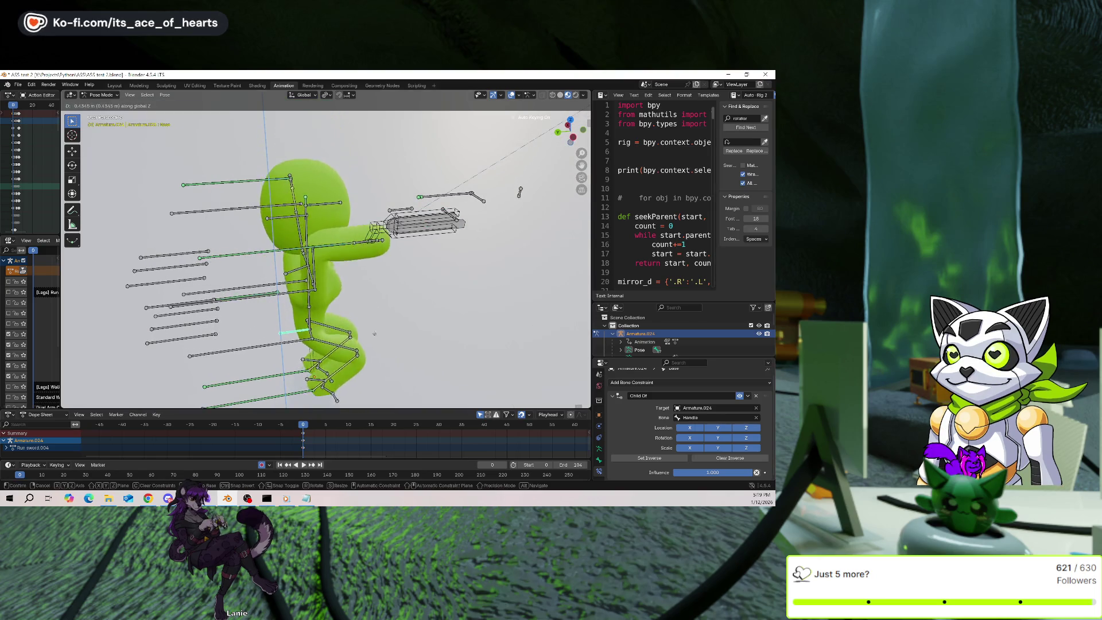
key(g)
key(z)
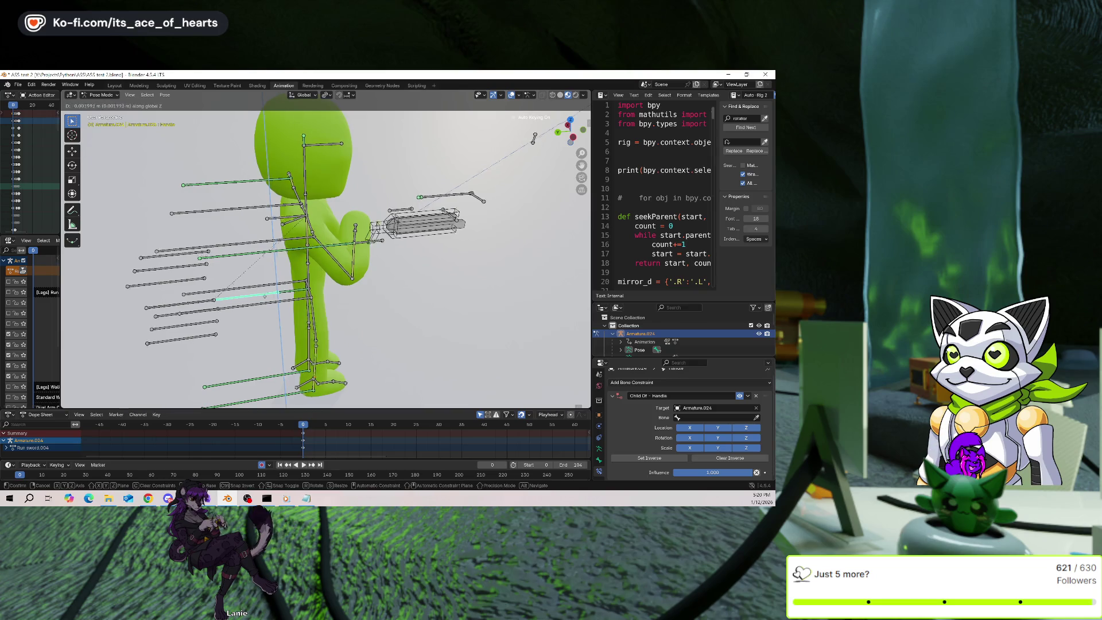
key(Escape)
middle_drag(367, 304, 404, 306)
key(space)
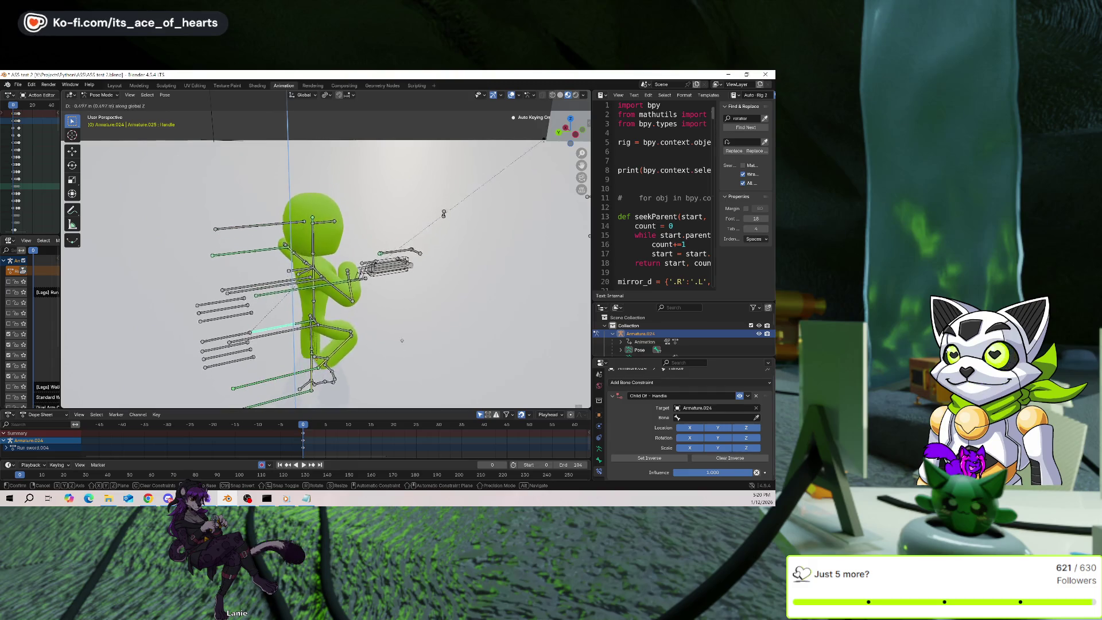
key(Escape)
click(314, 361)
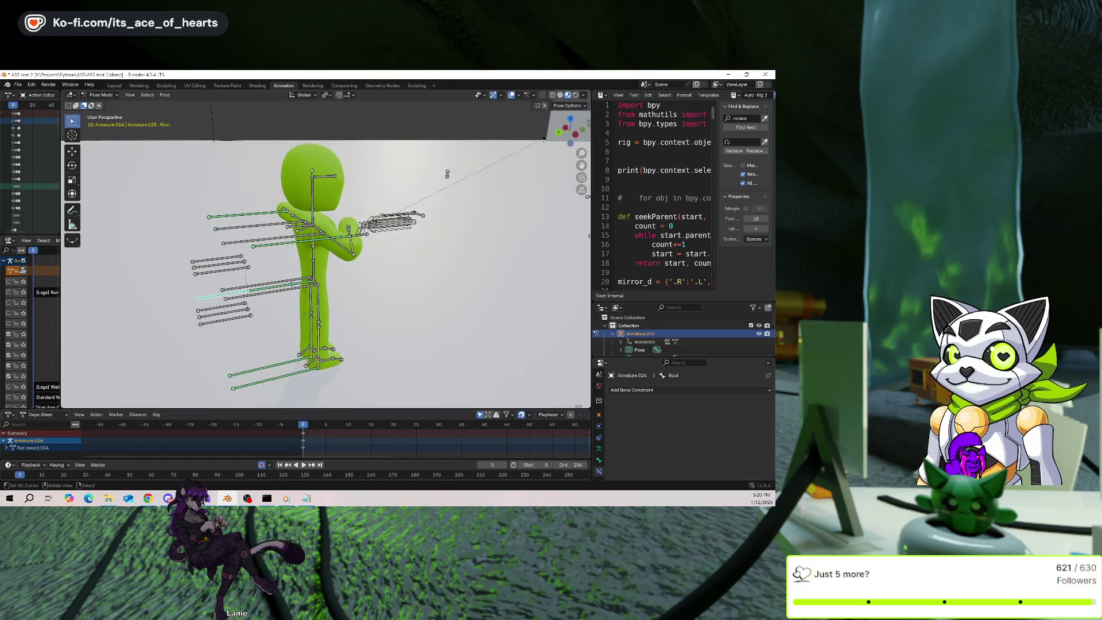
key(g)
key(z)
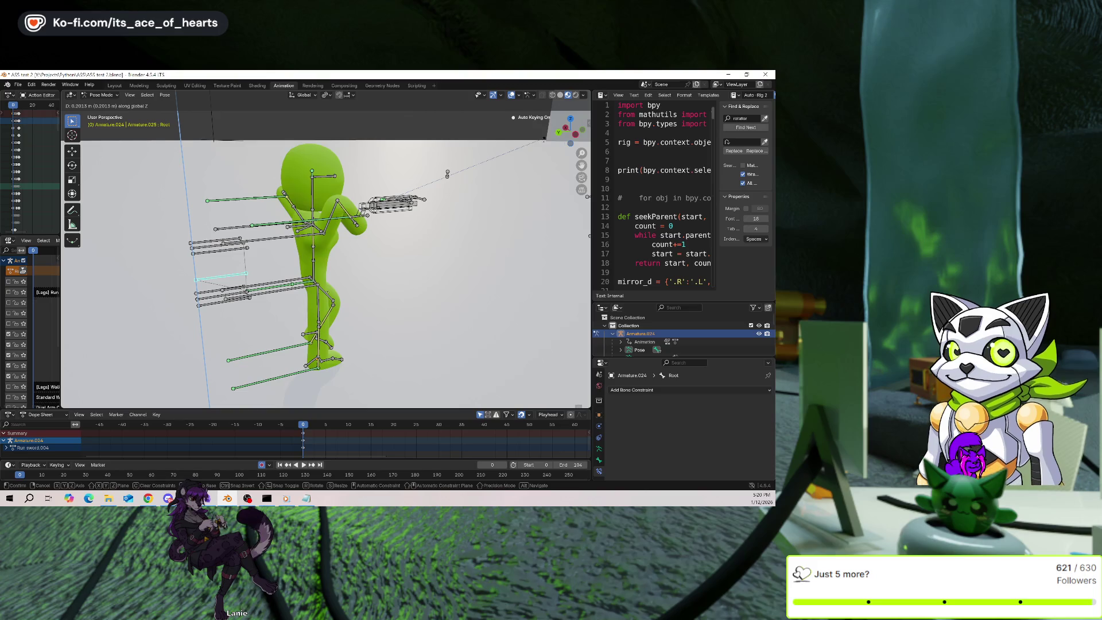
click(270, 291)
click(303, 295)
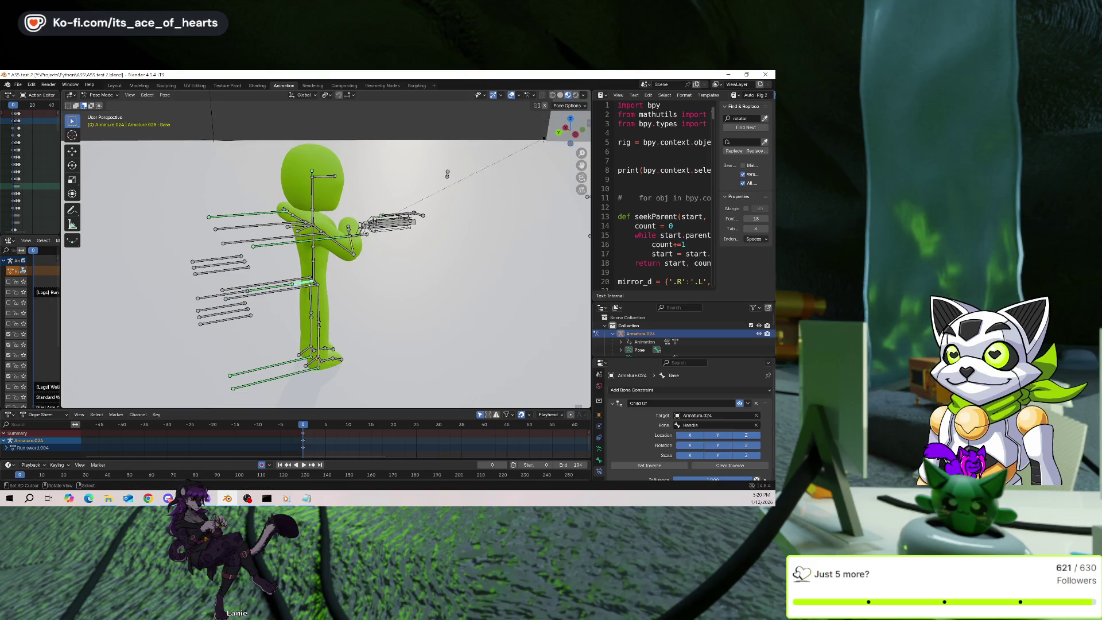
key(g)
key(z)
key(Escape)
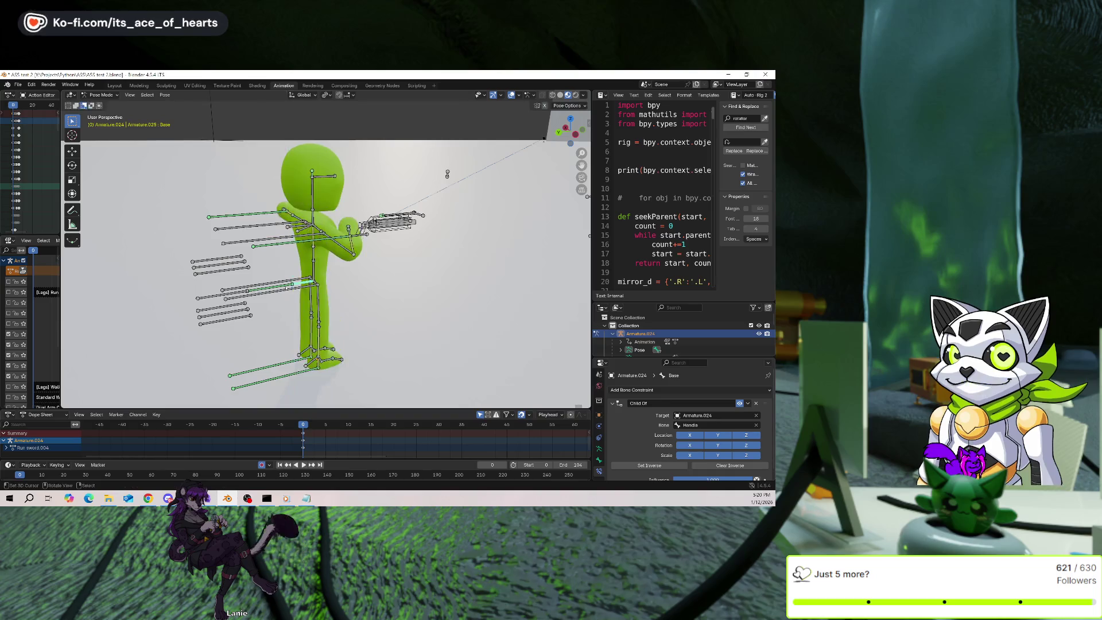
click(266, 307)
key(g)
key(z)
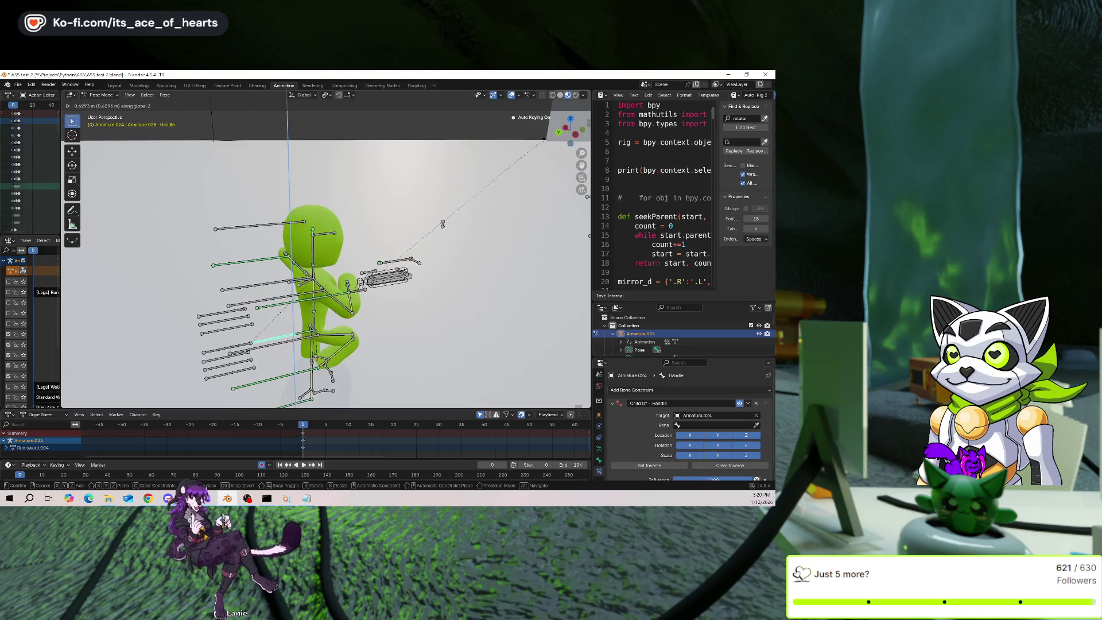
key(Escape)
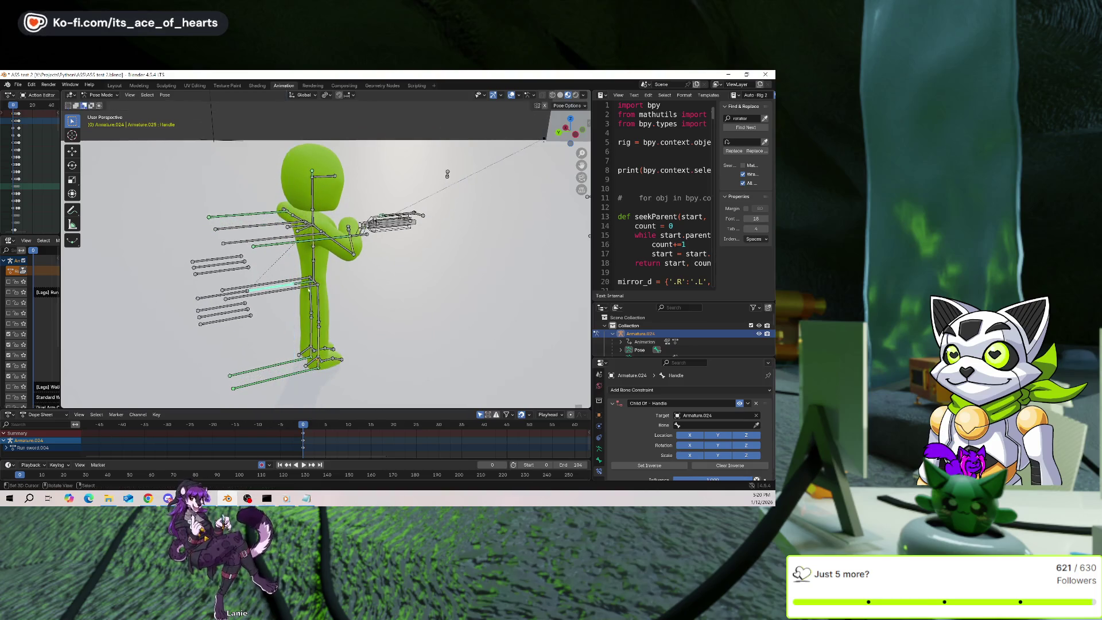
click(224, 297)
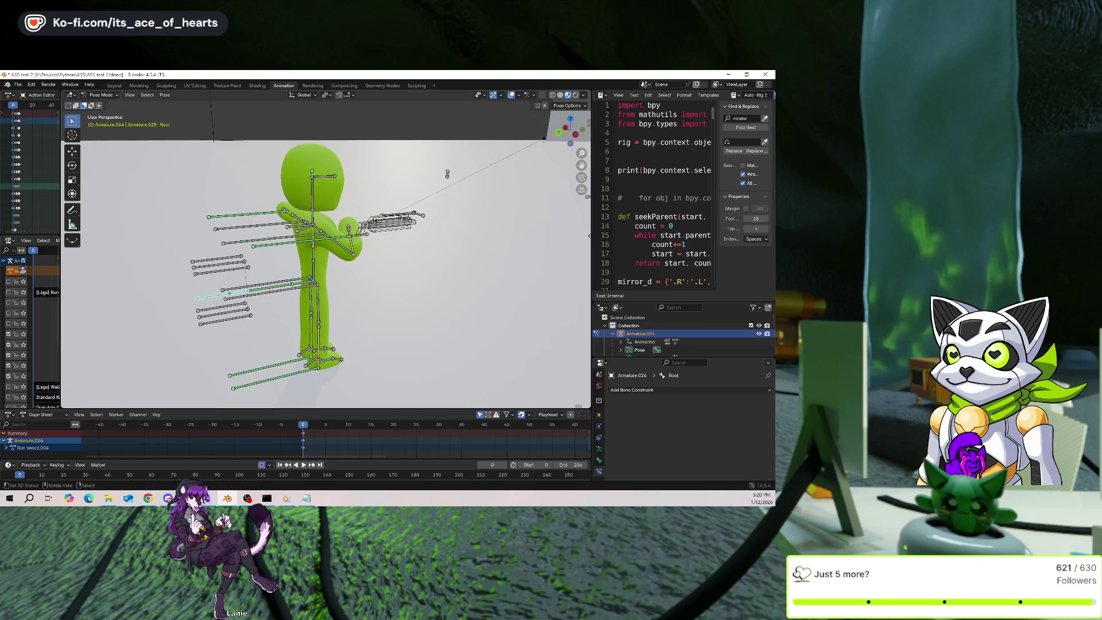
key(g)
key(z)
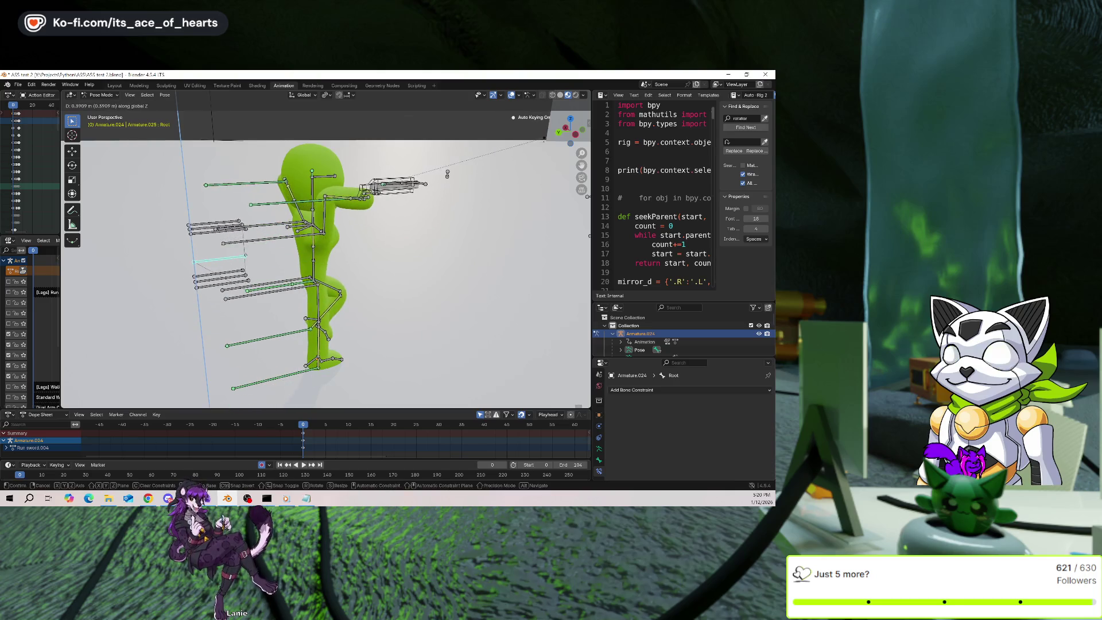
key(Escape)
click(275, 378)
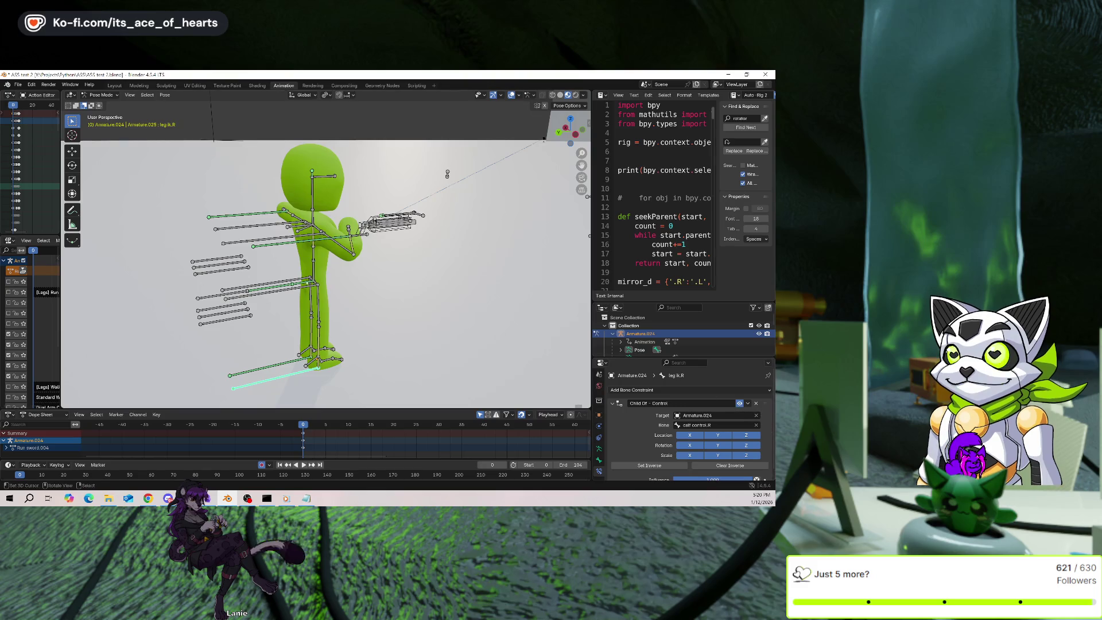
click(294, 285)
key(g)
key(z)
key(Escape)
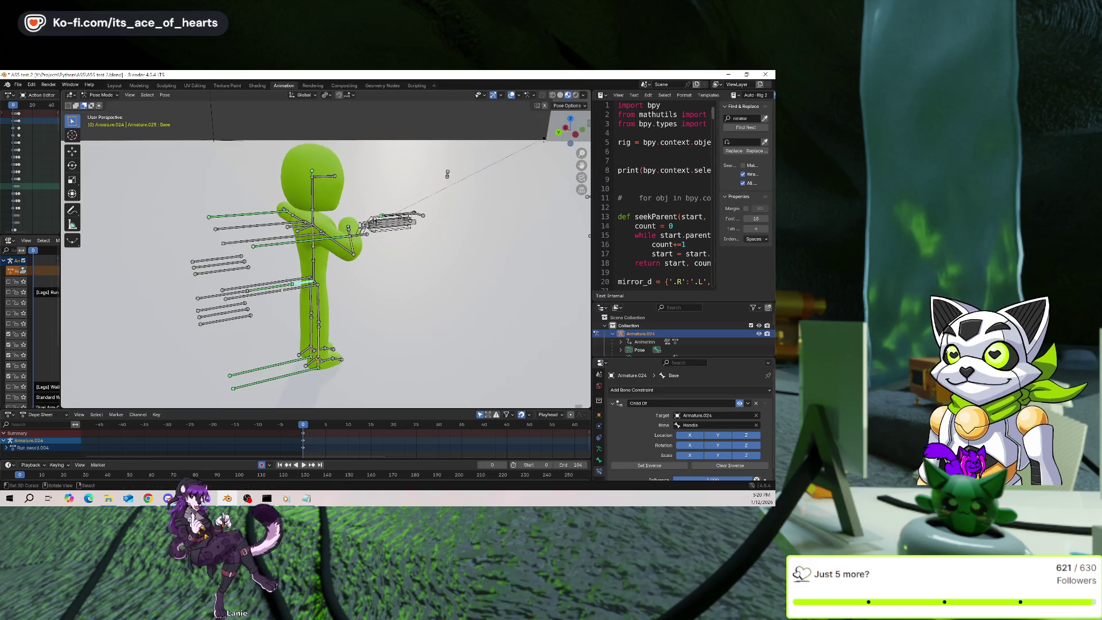
key(shift+z)
click(281, 288)
key(shift+z)
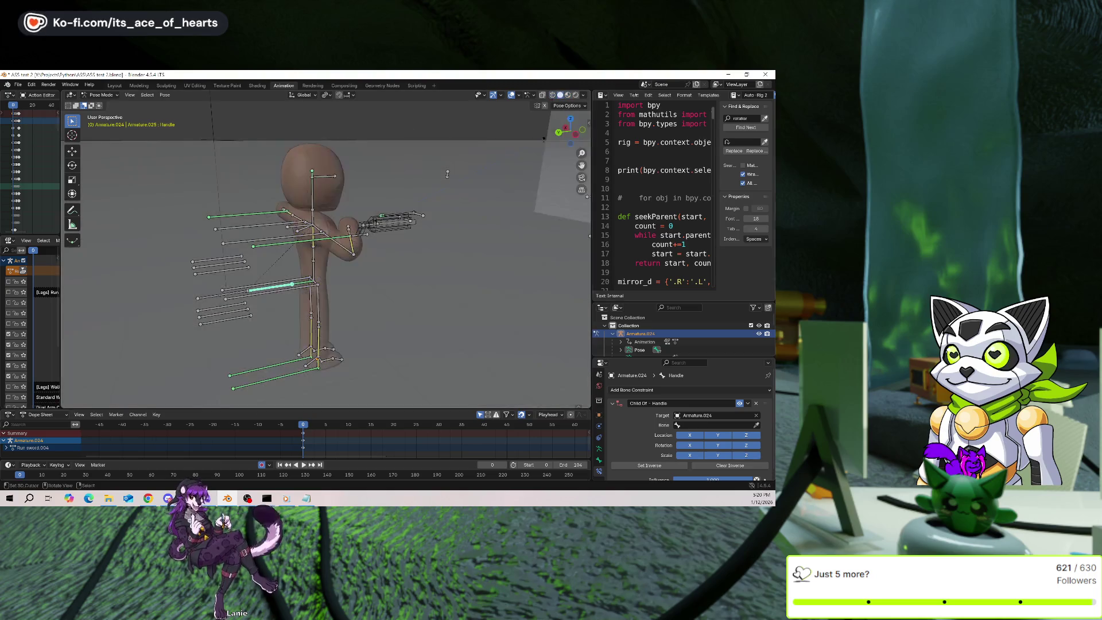
key(z)
key(g)
key(z)
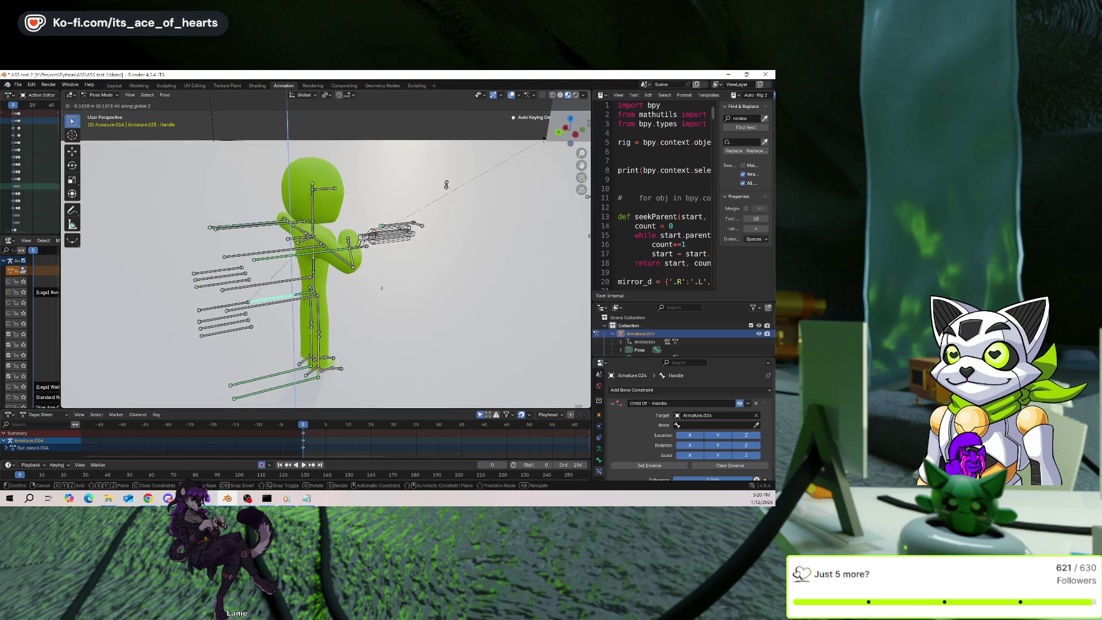
click(404, 264)
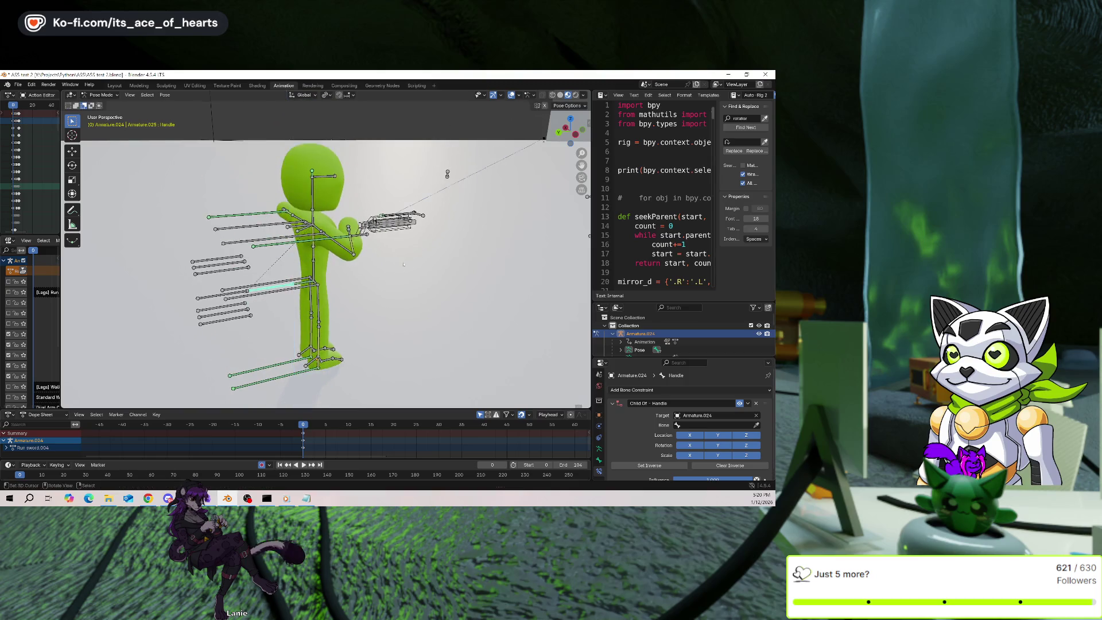
click(224, 296)
key(g)
key(z)
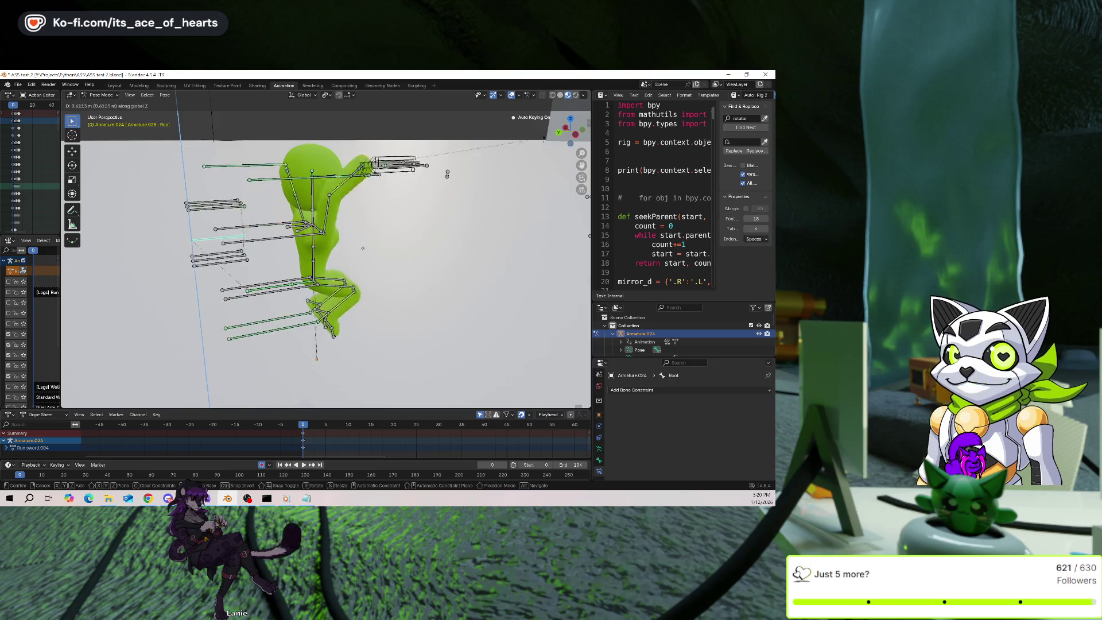
key(Escape)
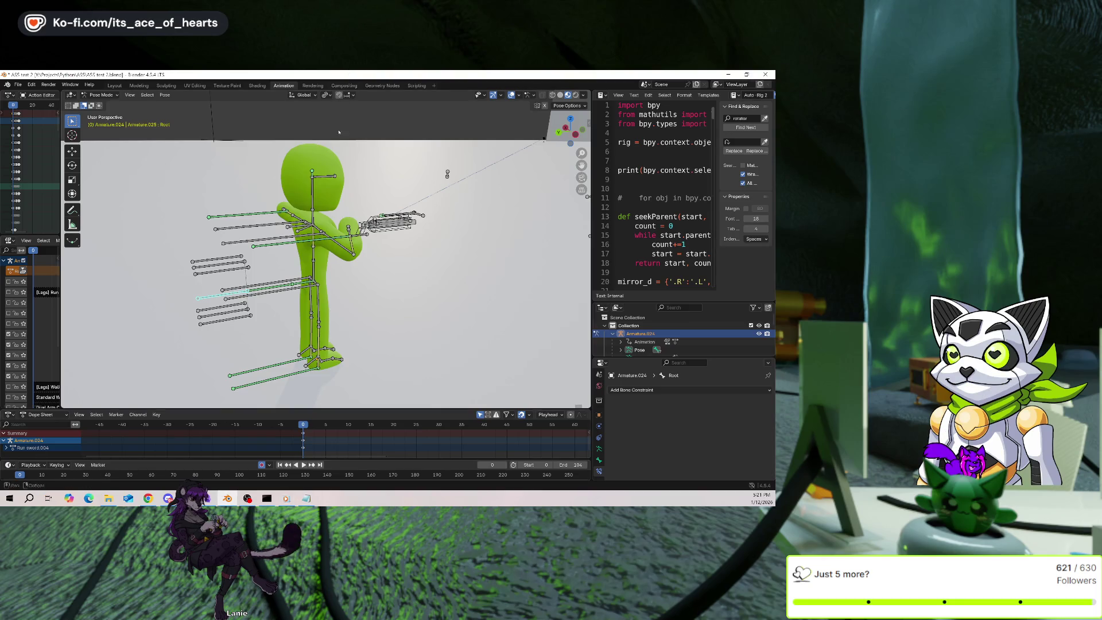
click(303, 293)
key(g)
key(z)
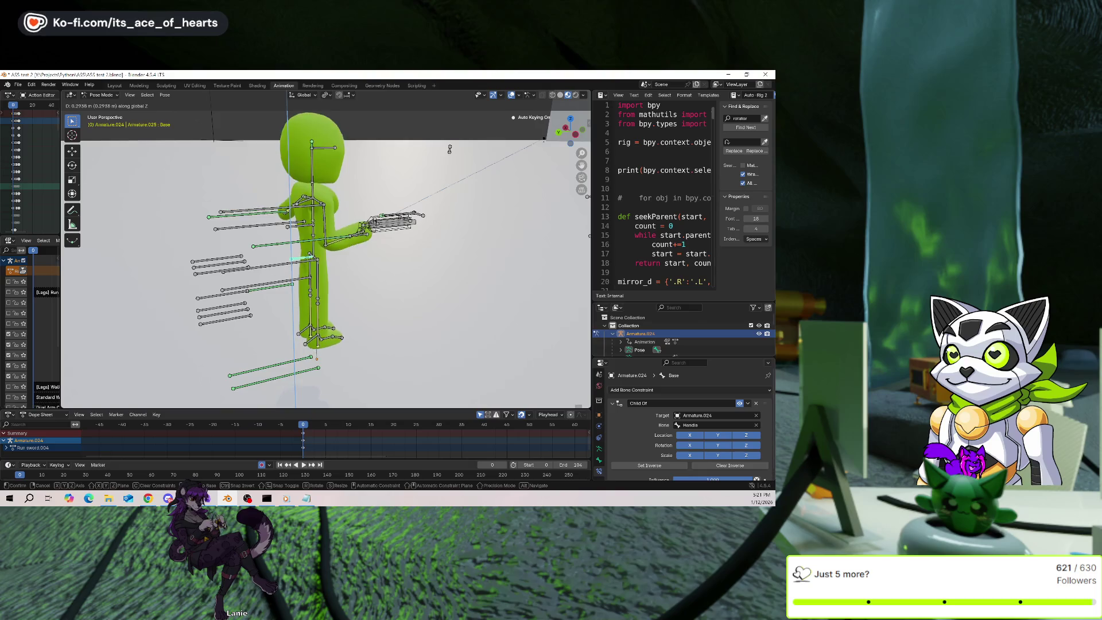
alt+middle_drag(448, 164, 458, 163)
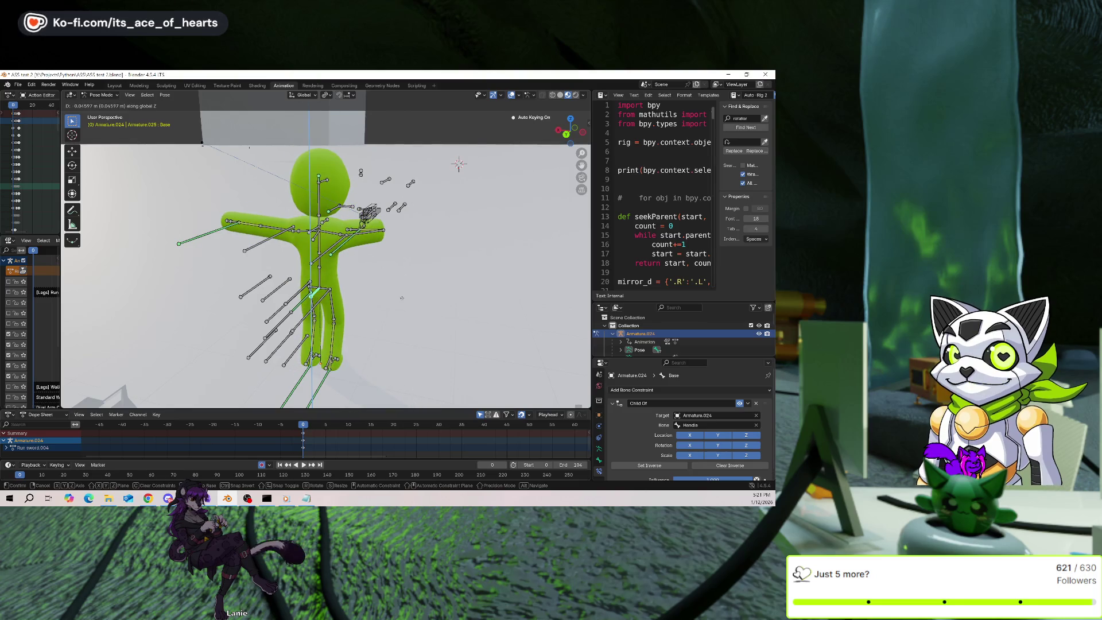
right_click(370, 289)
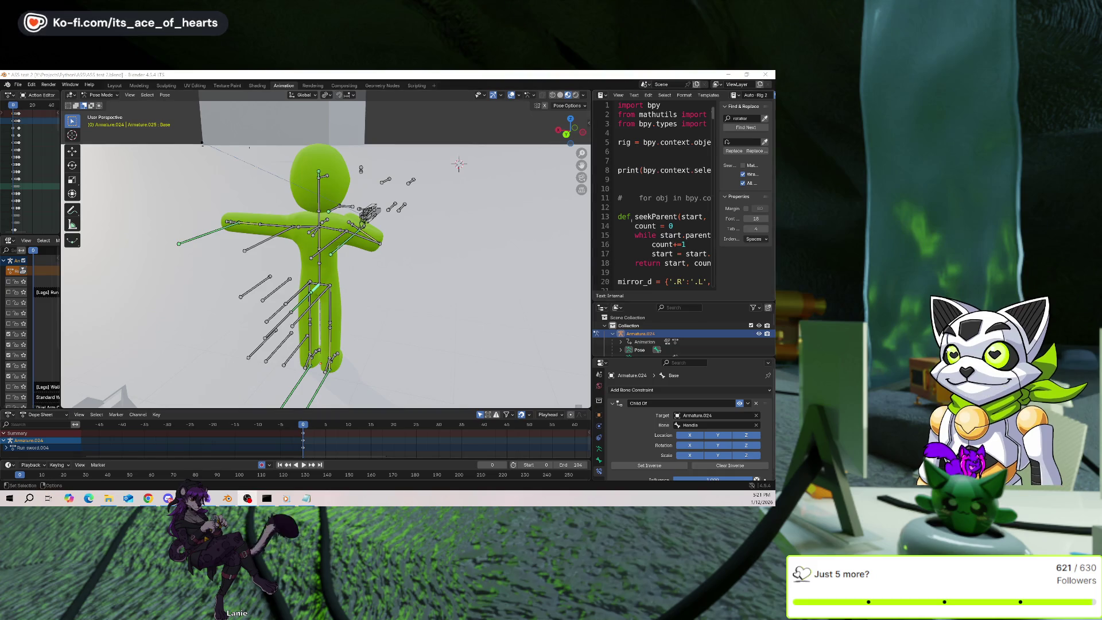
scroll(632, 220, down, 2)
ctrl+scroll(634, 253, right, 4)
ctrl+scroll(654, 229, left, 4)
scroll(654, 229, up, 1)
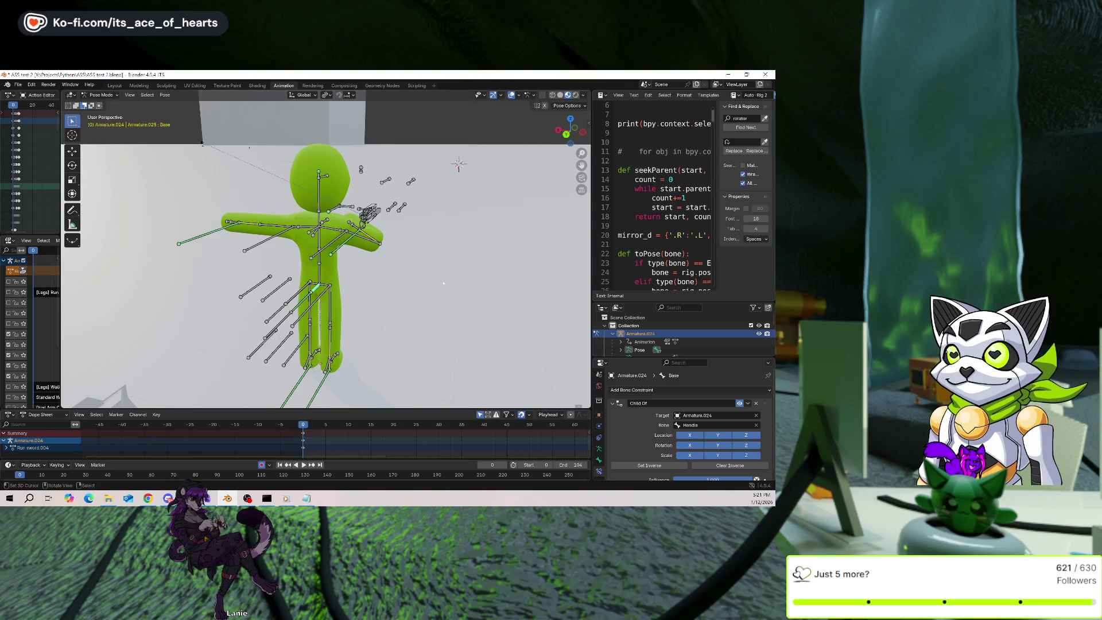
middle_drag(424, 287, 361, 292)
Test-move the Base, Handle and Root bones vertically, cancelling each move.
key(g)
key(z)
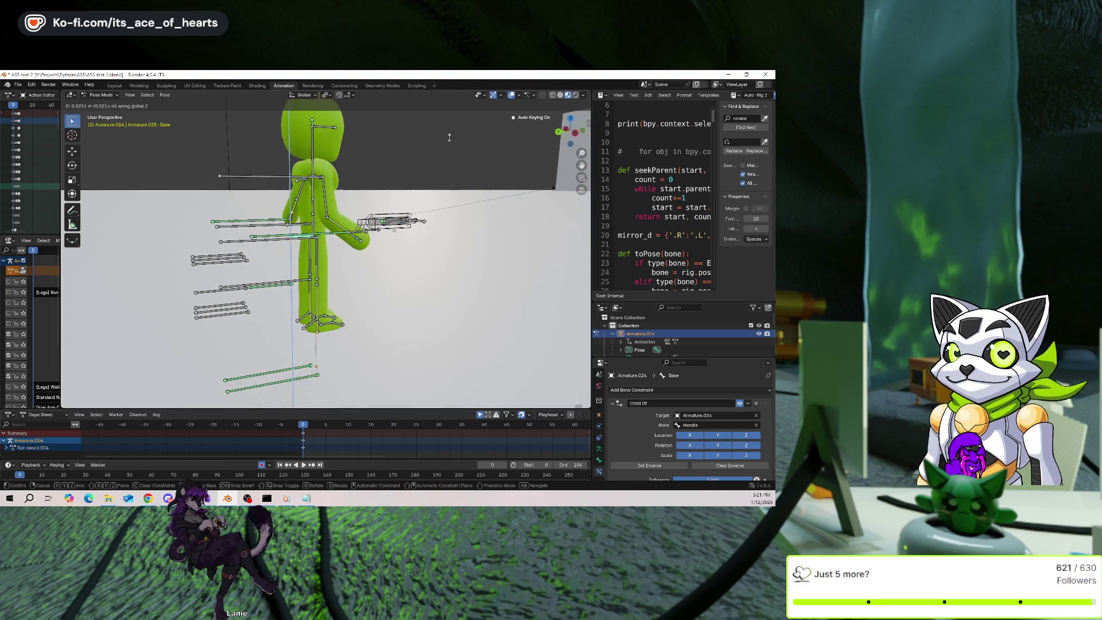
key(Escape)
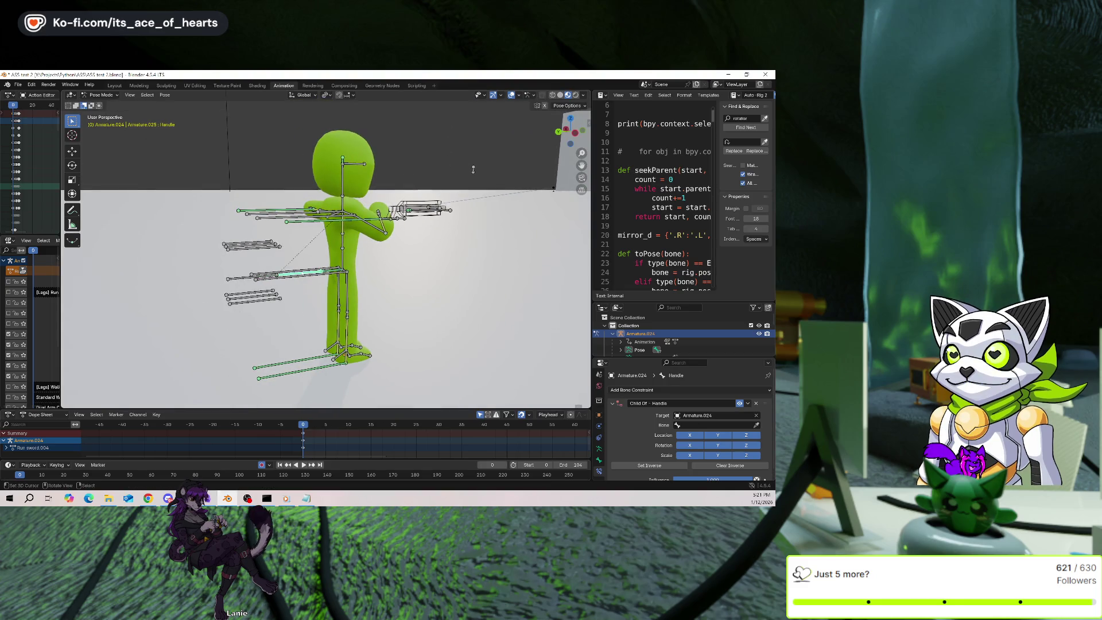
key(g)
key(z)
key(Escape)
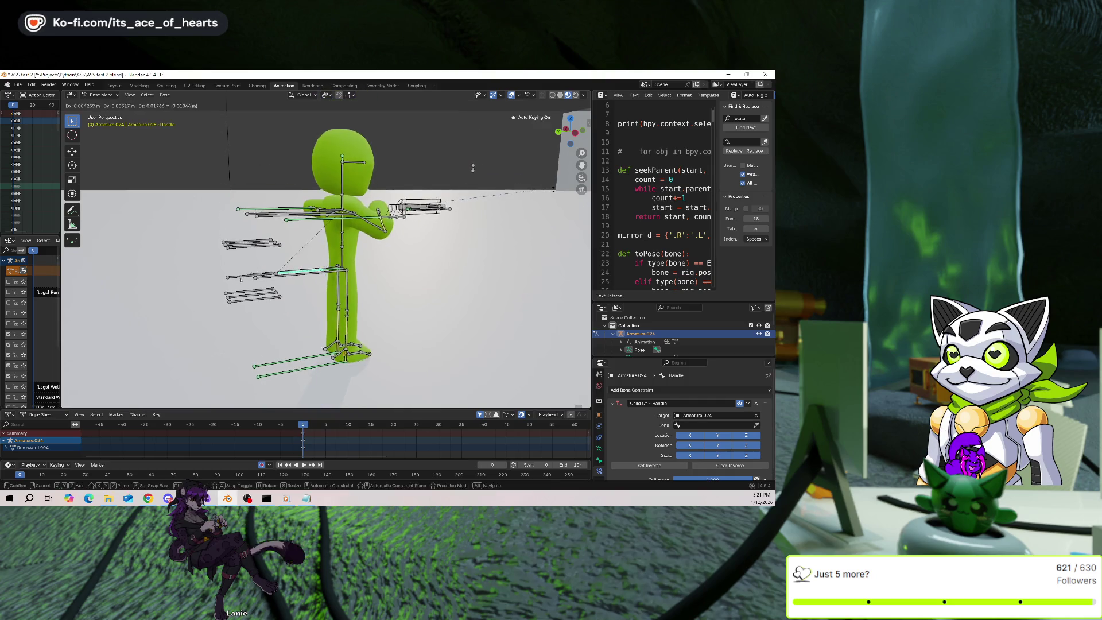
key(ctrl+z)
key(g)
key(z)
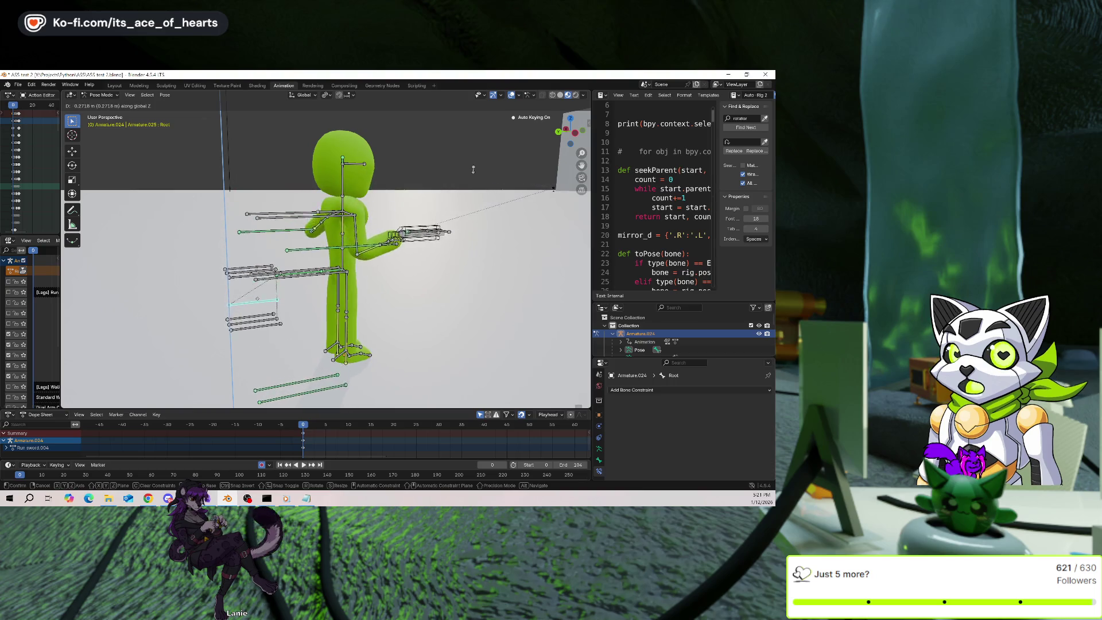
key(Escape)
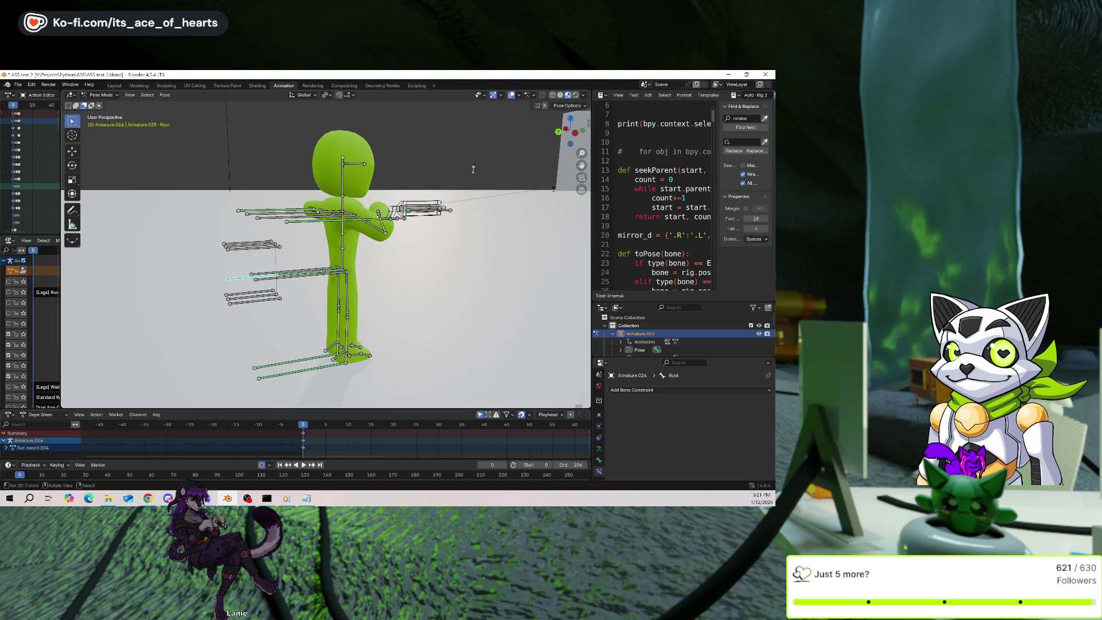
Inspect the Child Of constraints on the right arm and right leg IK bones.
key(ctrl+z)
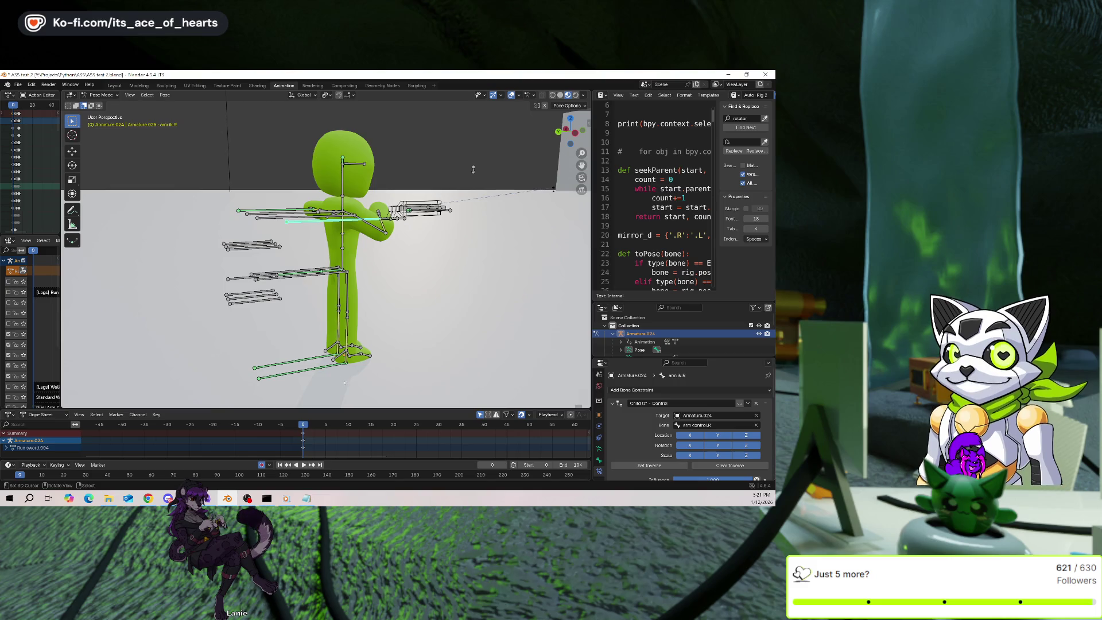
click(333, 367)
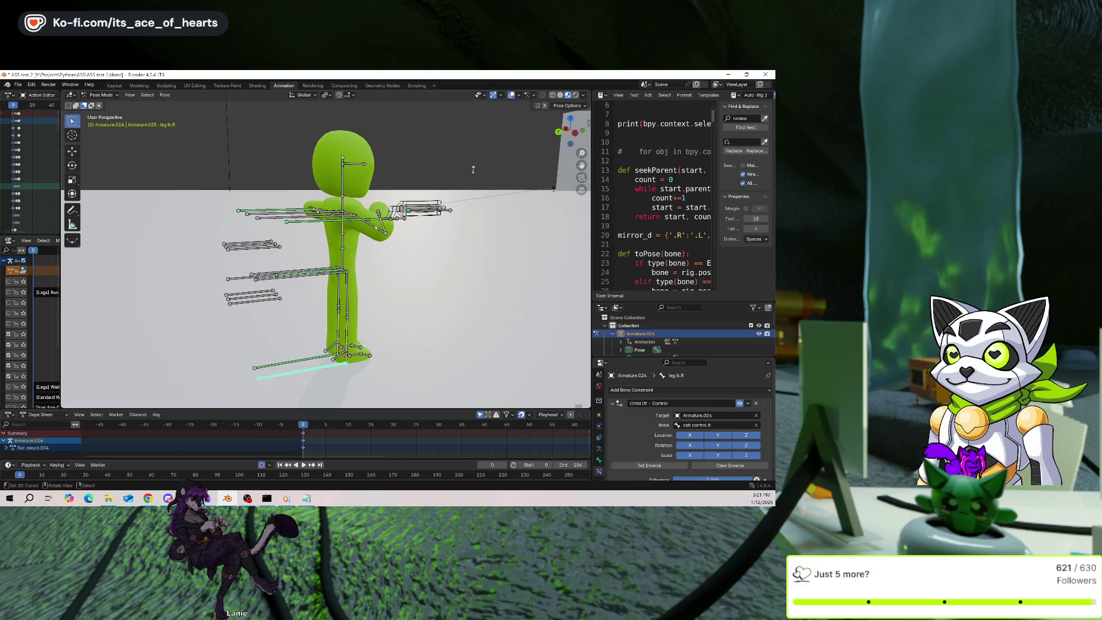
key(ctrl+z)
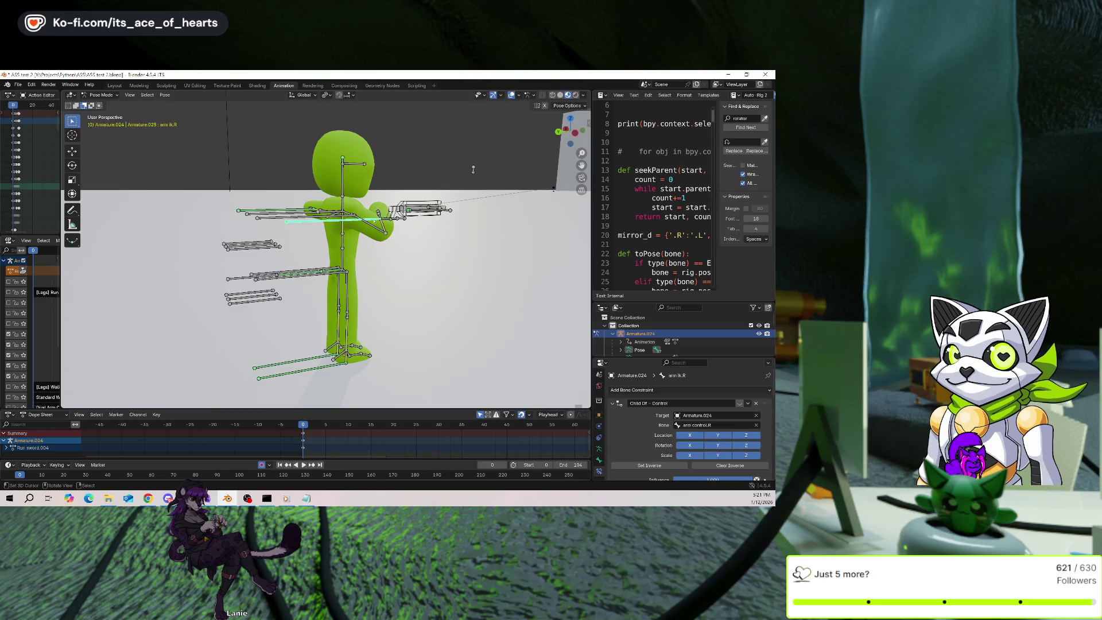
scroll(682, 425, down, 5)
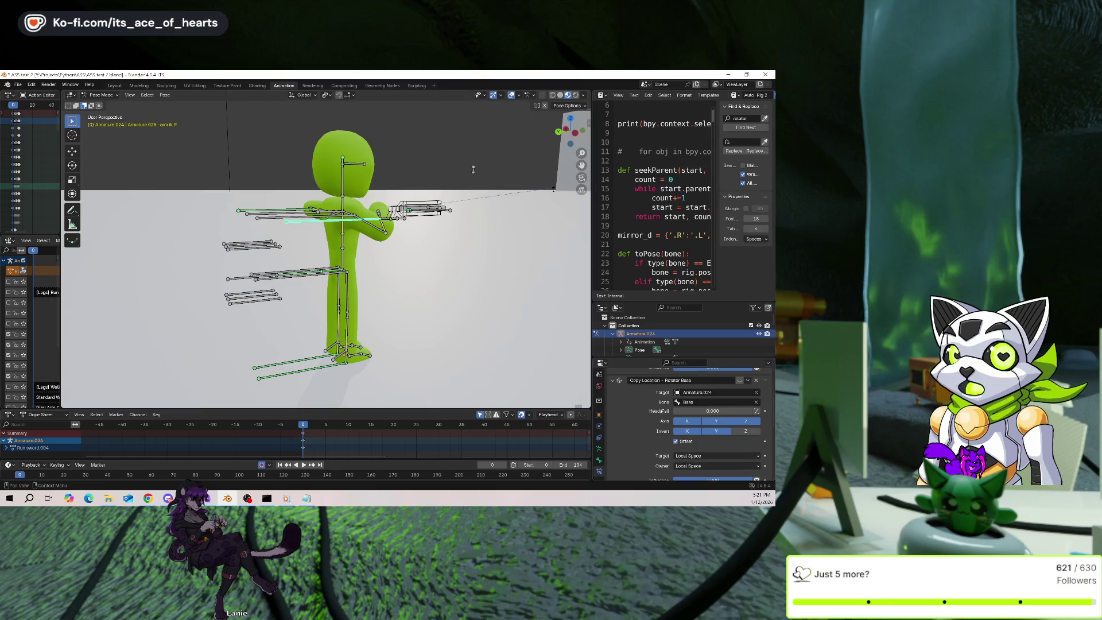
scroll(661, 411, down, 4)
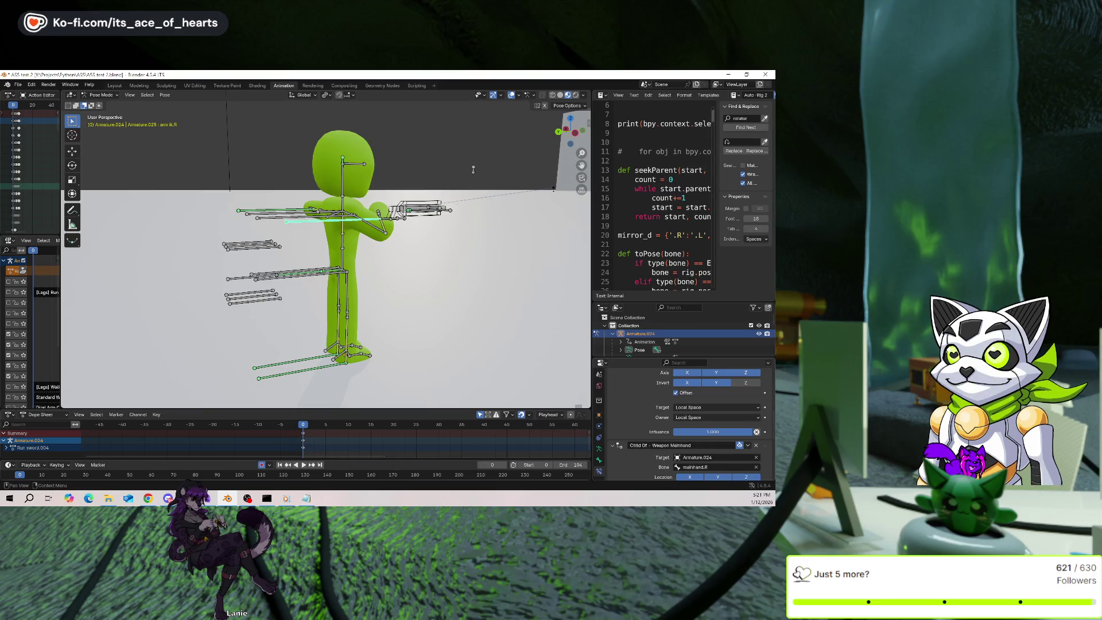
Select the Base bone and test-rotate it to see how the rig bends, then cancel.
click(295, 273)
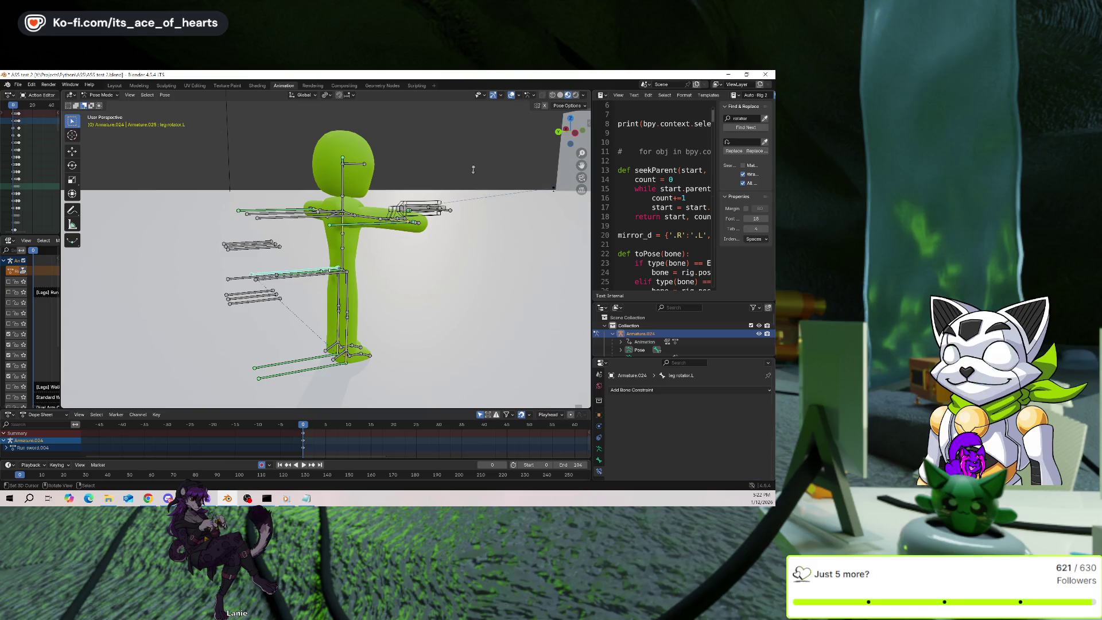
click(313, 274)
key(r)
key(Escape)
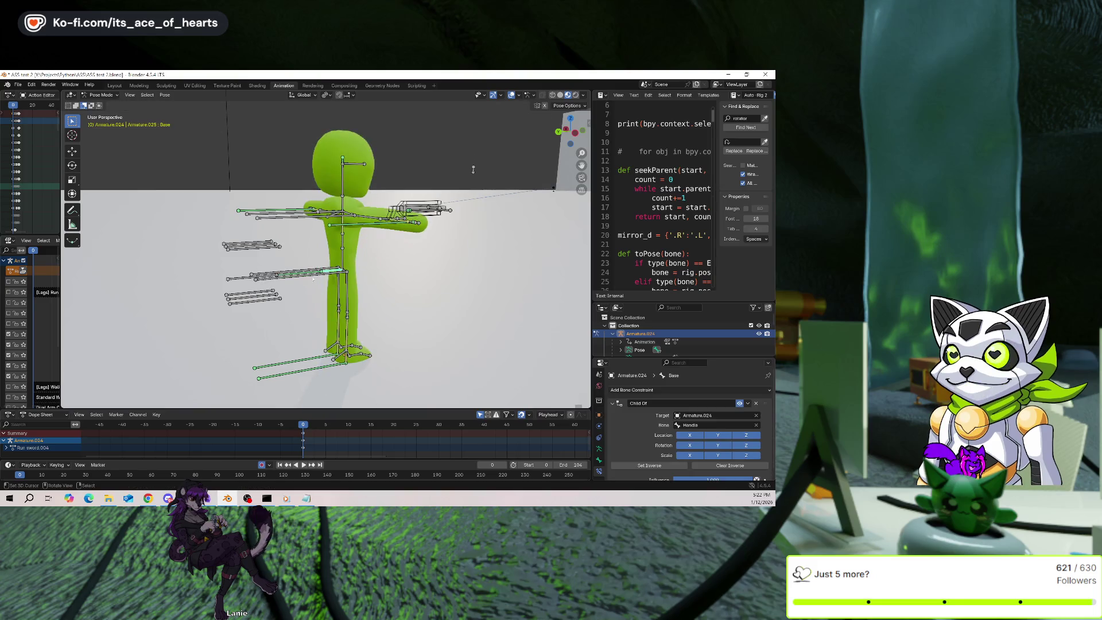
key(r)
key(Escape)
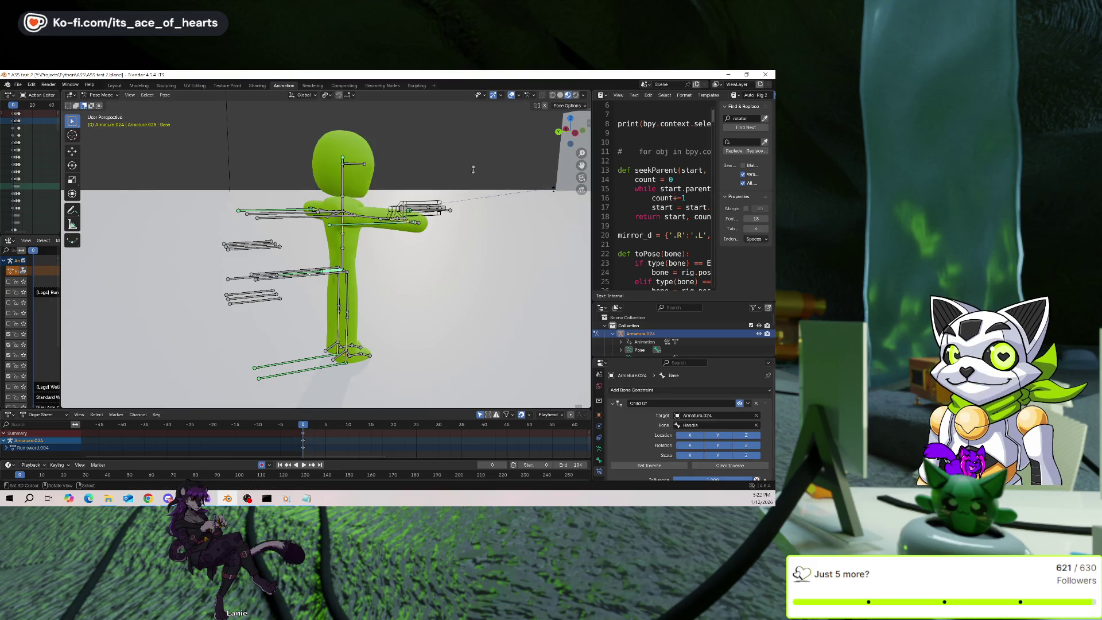
Test vertical moves of the Handle and Root bones, cancelling each.
key(g)
key(z)
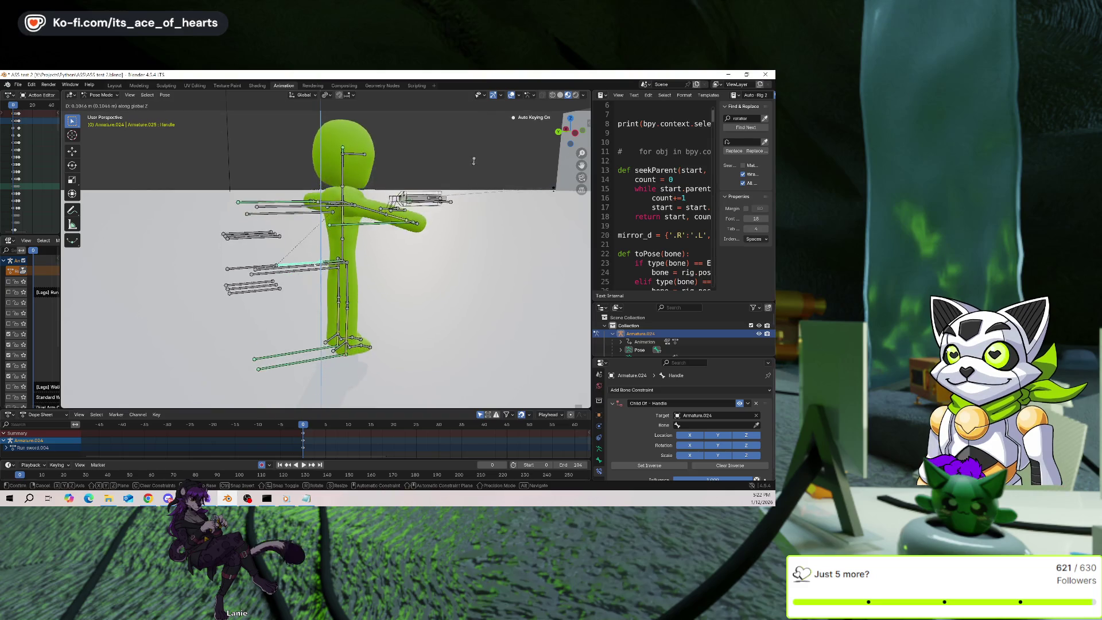
key(Escape)
key(ctrl+z)
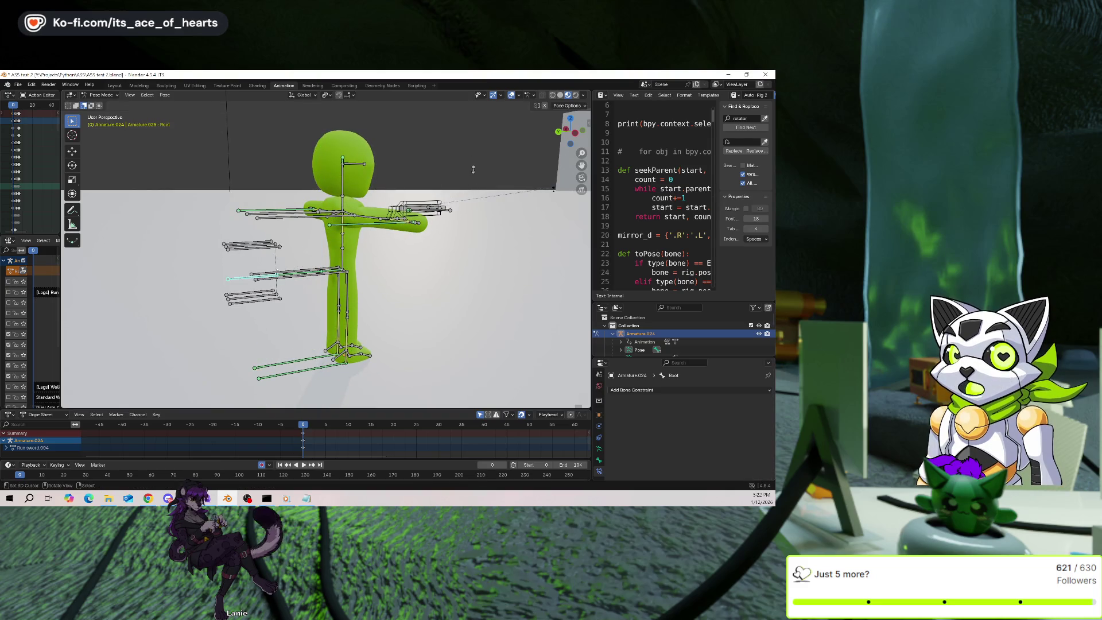
key(g)
key(z)
key(Escape)
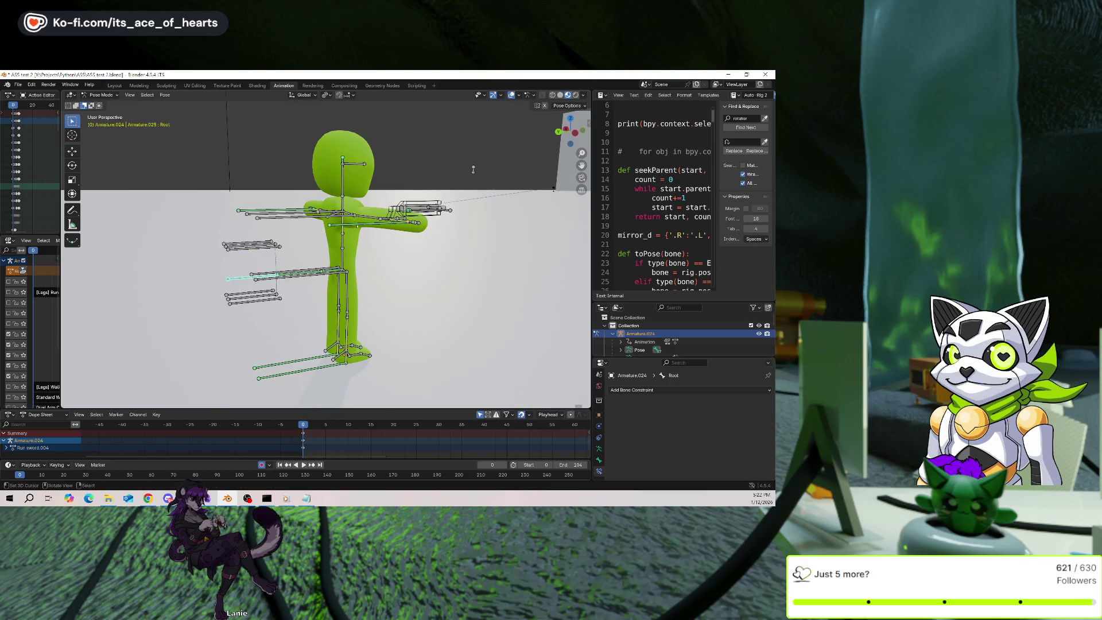
Step from the right arm IK bone through Base, Handle and right leg rotator, test-moving each.
click(373, 223)
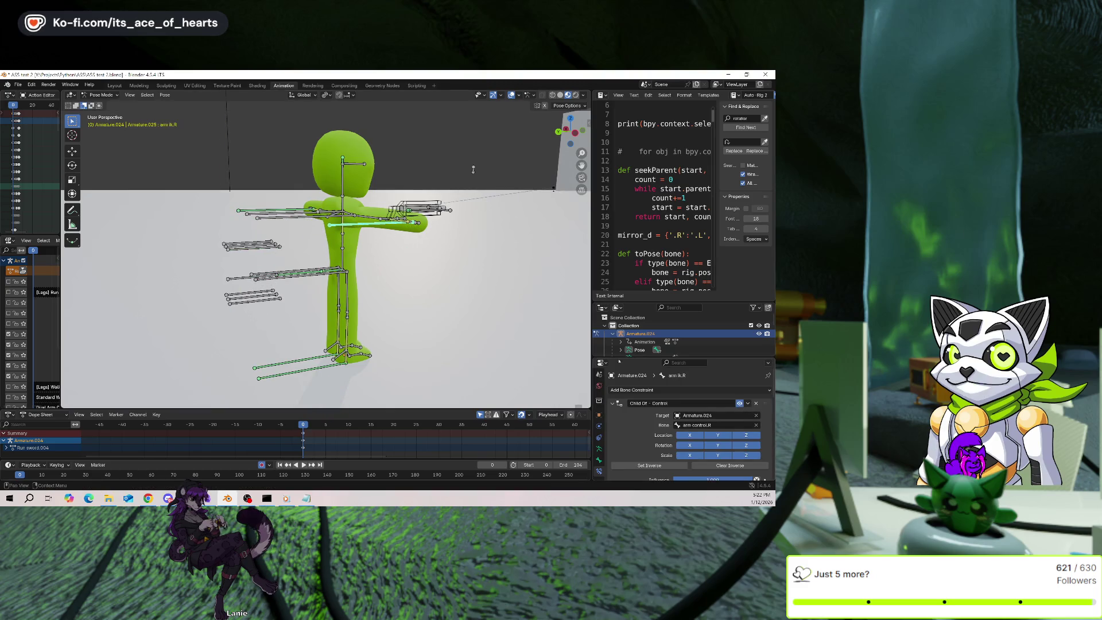
key(bracketleft)
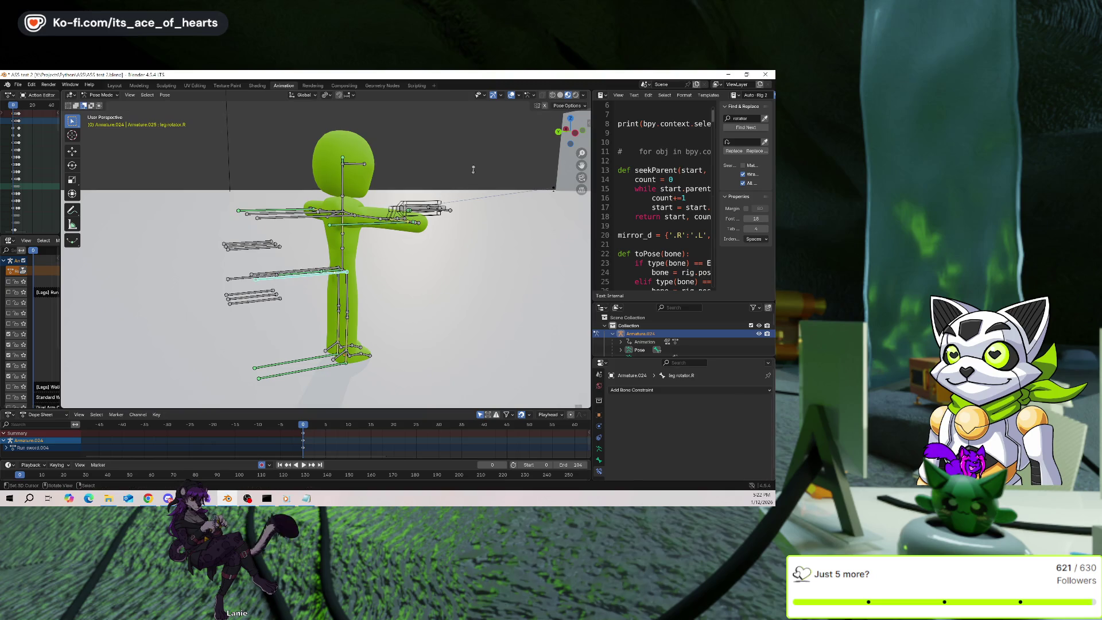
key(g)
key(z)
key(Escape)
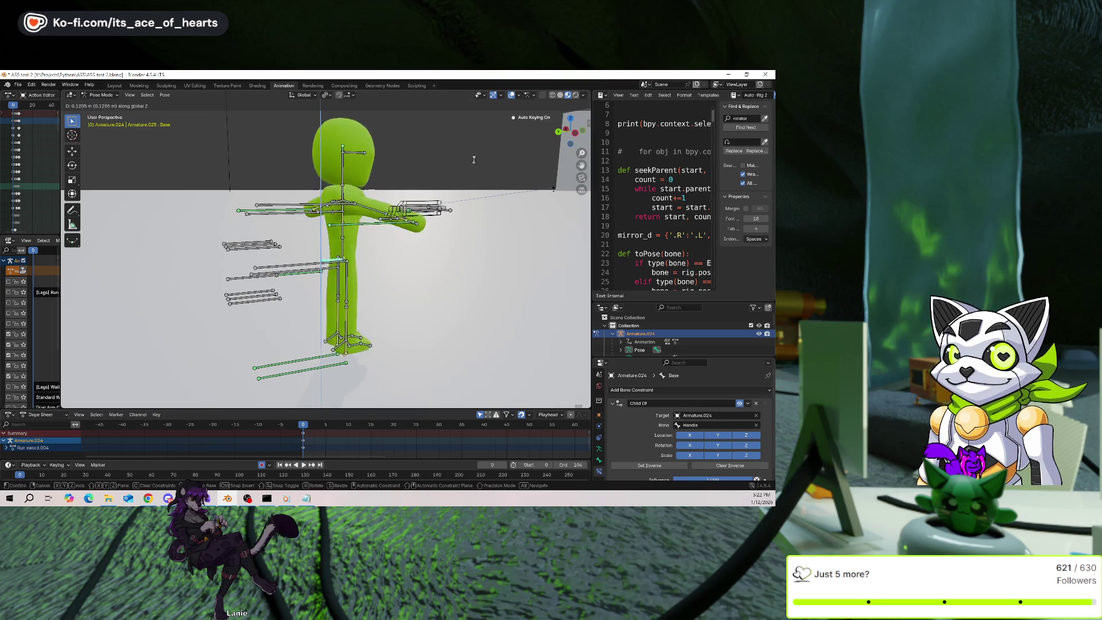
key(bracketright)
key(g)
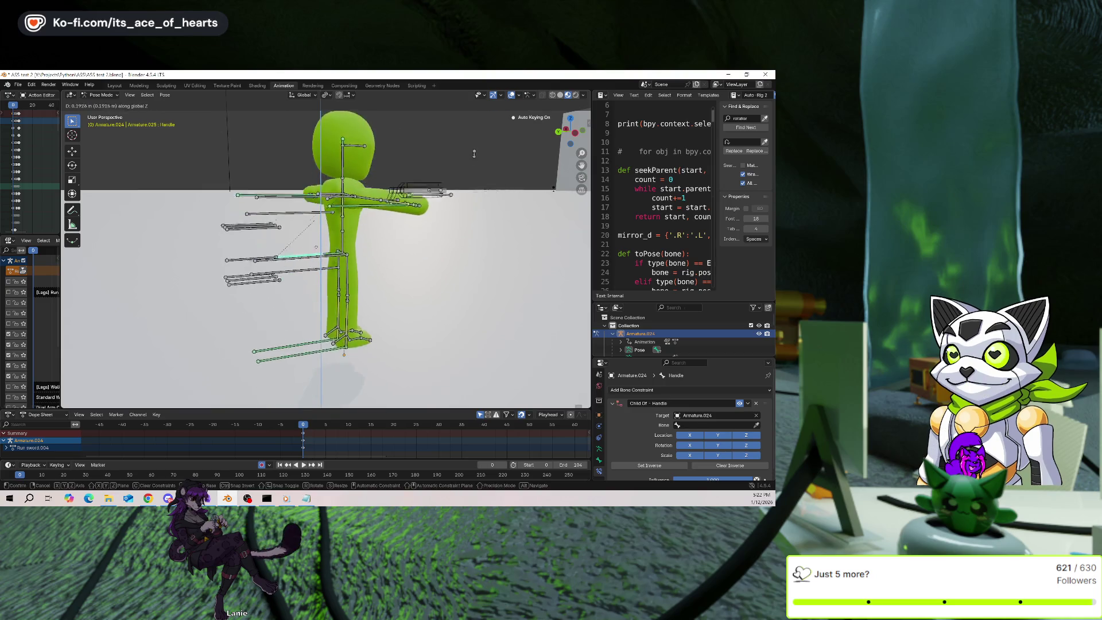
key(Escape)
key(bracketright)
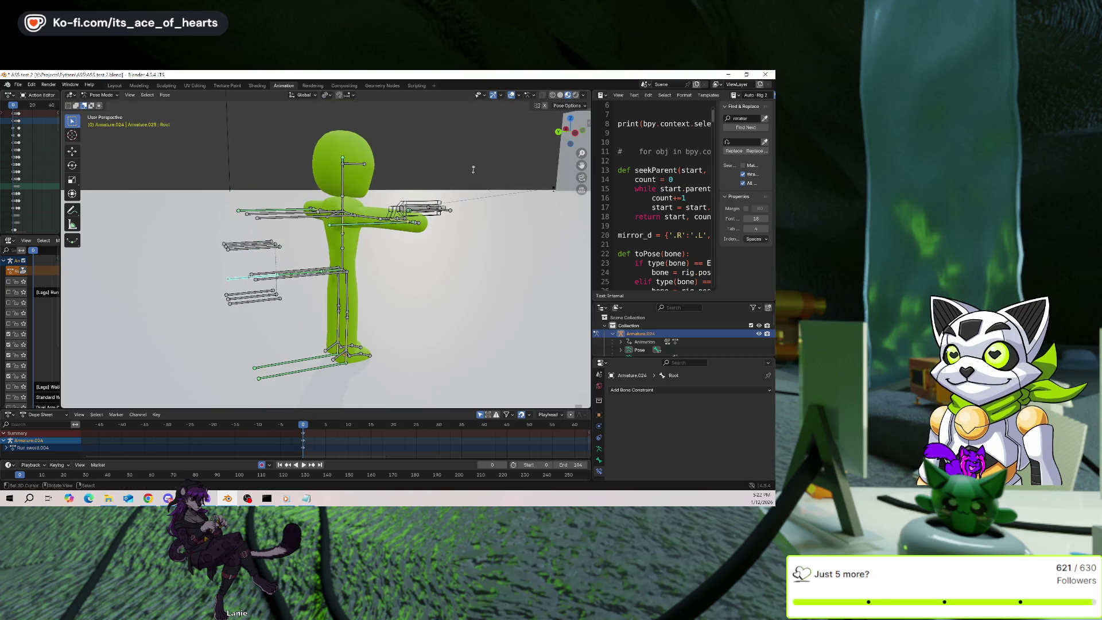
key(g)
key(Escape)
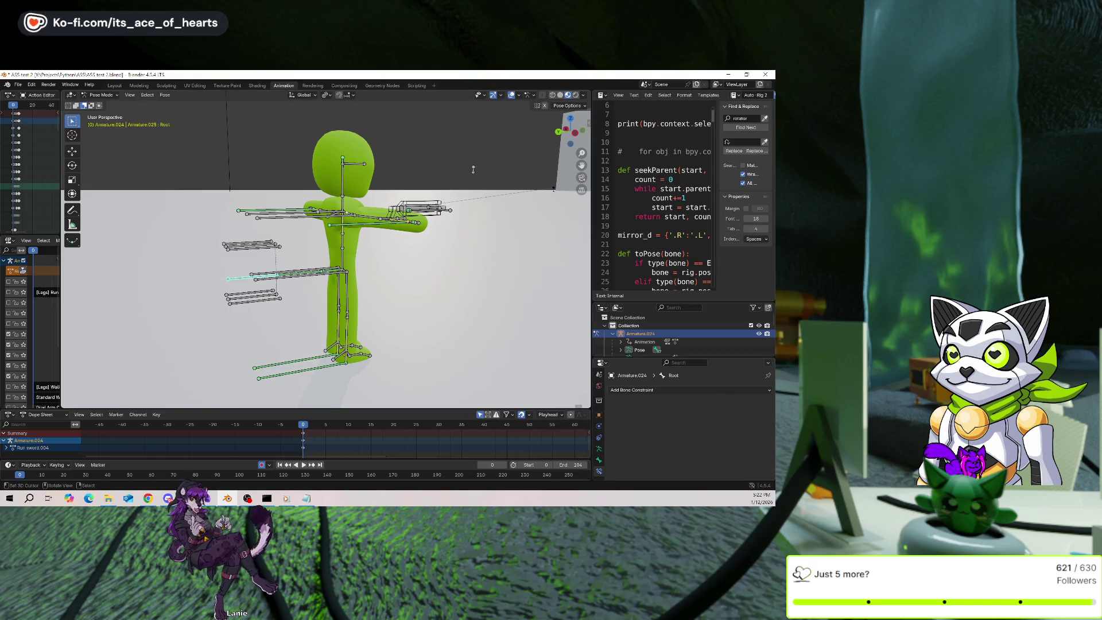
Test lowering the rig via the Base bone, then check arm ik.R's Child Of to arm control.R.
click(332, 264)
key(bracketleft)
key(g)
key(z)
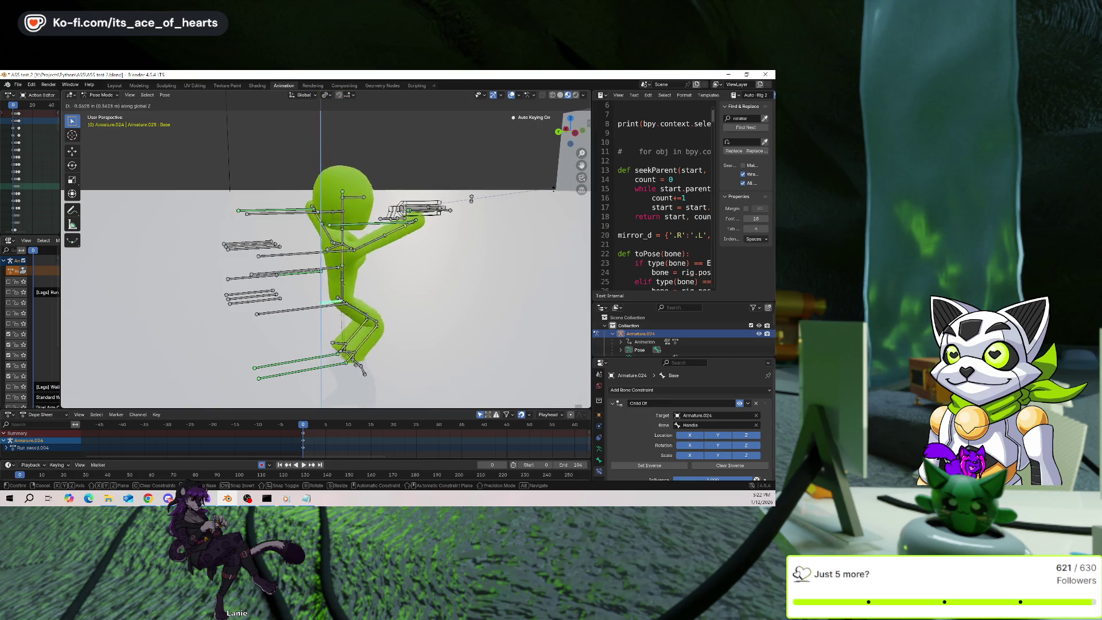
key(Escape)
key(alt+Tab)
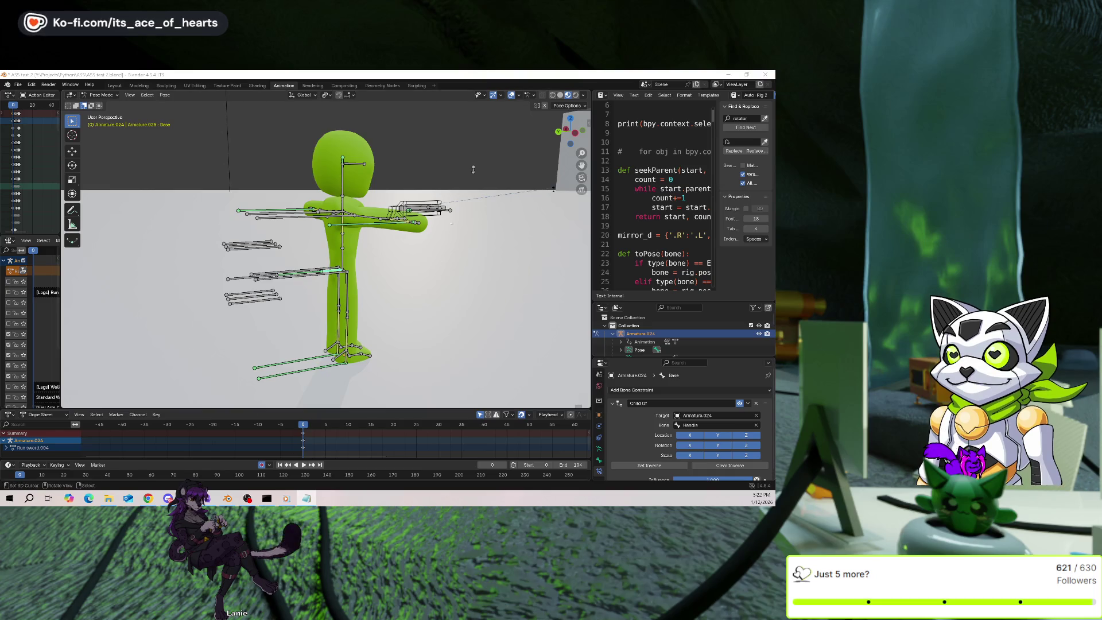
click(410, 223)
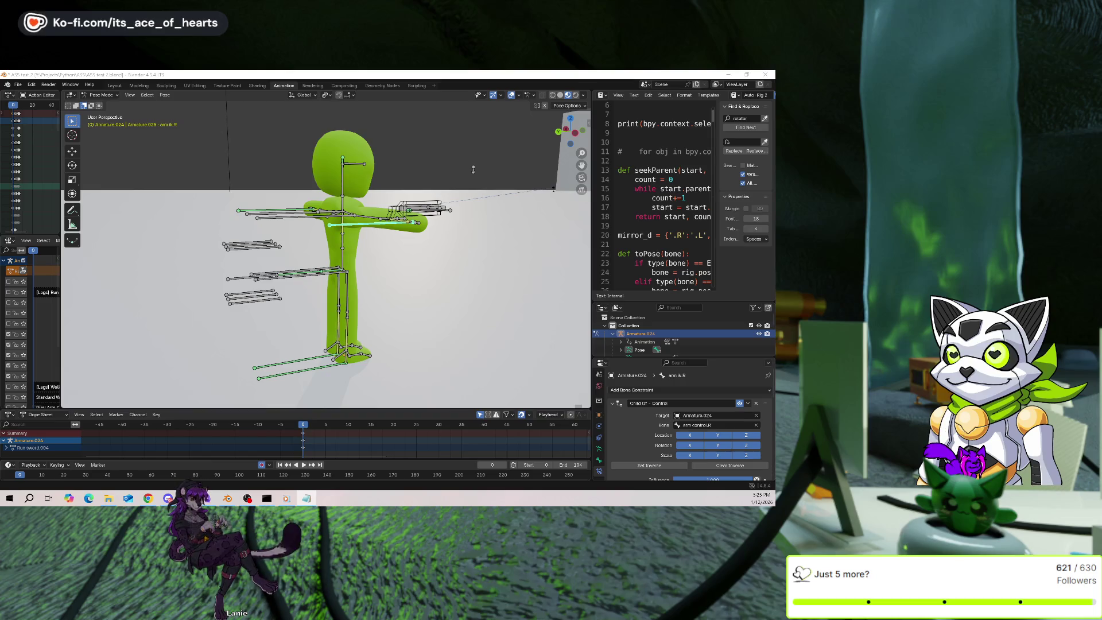
Scroll to arm ik.R's Child Of - Weapon Mainhand constraint and orbit slightly around the mannequin.
scroll(682, 413, down, 5)
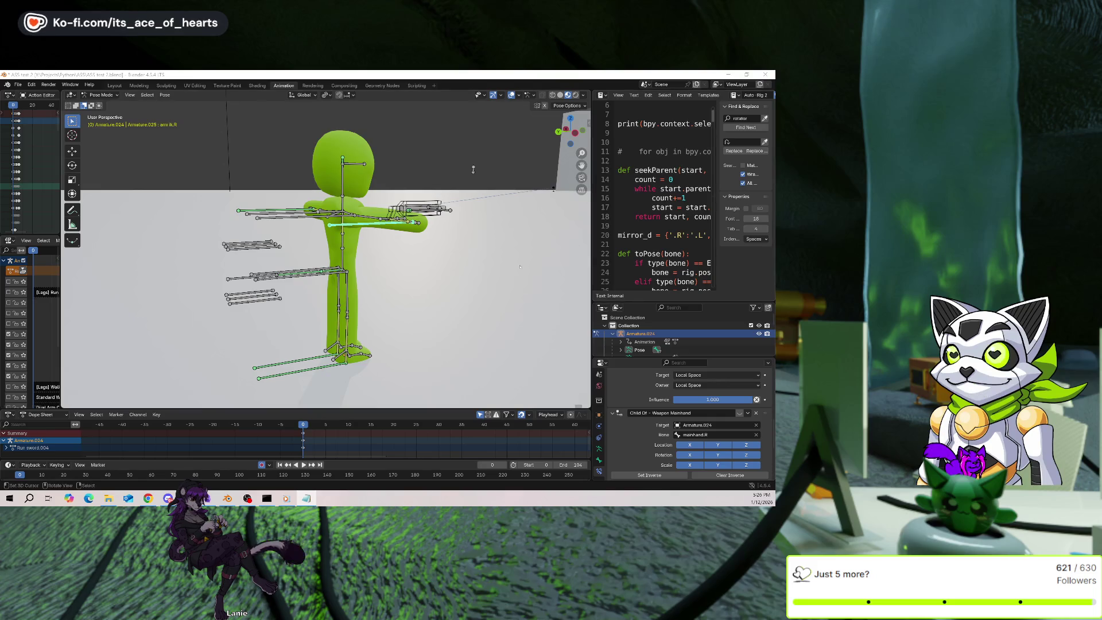
mouse_move(450, 272)
middle_down()
mouse_move(411, 246)
mouse_move(382, 255)
middle_up()
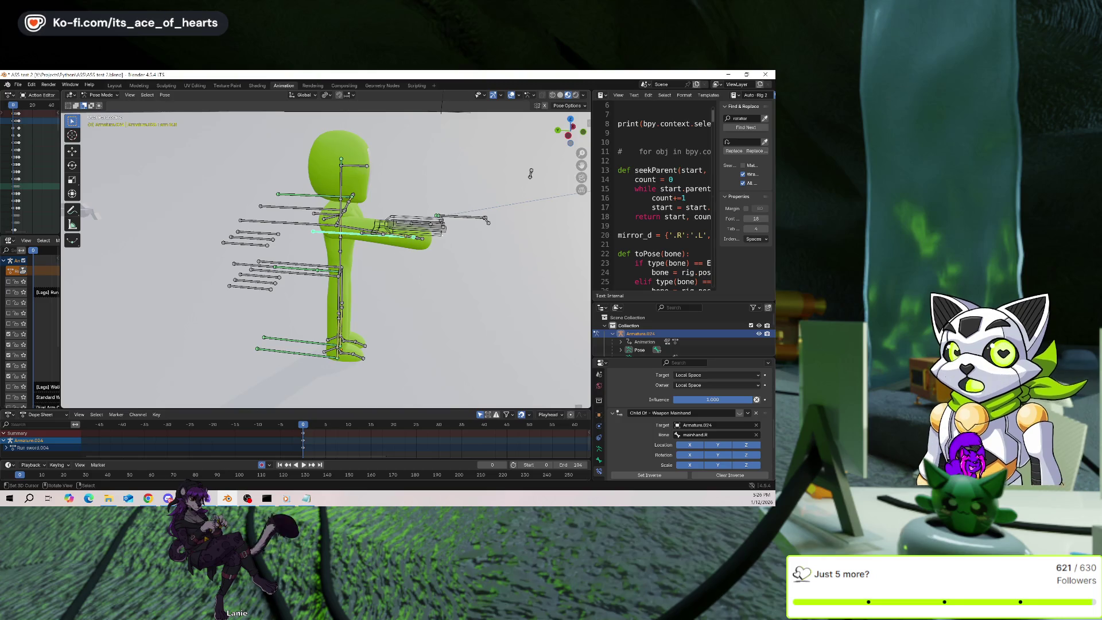
Inspect the arm control.R and weapon.R bones' Track To and Child Of constraints from above.
click(436, 240)
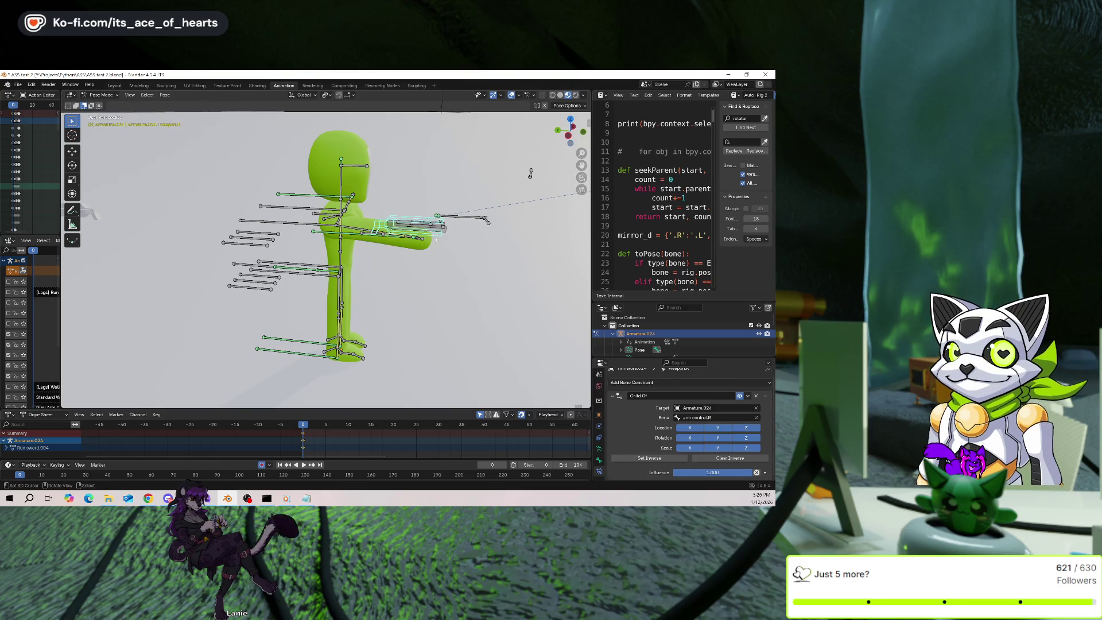
click(450, 231)
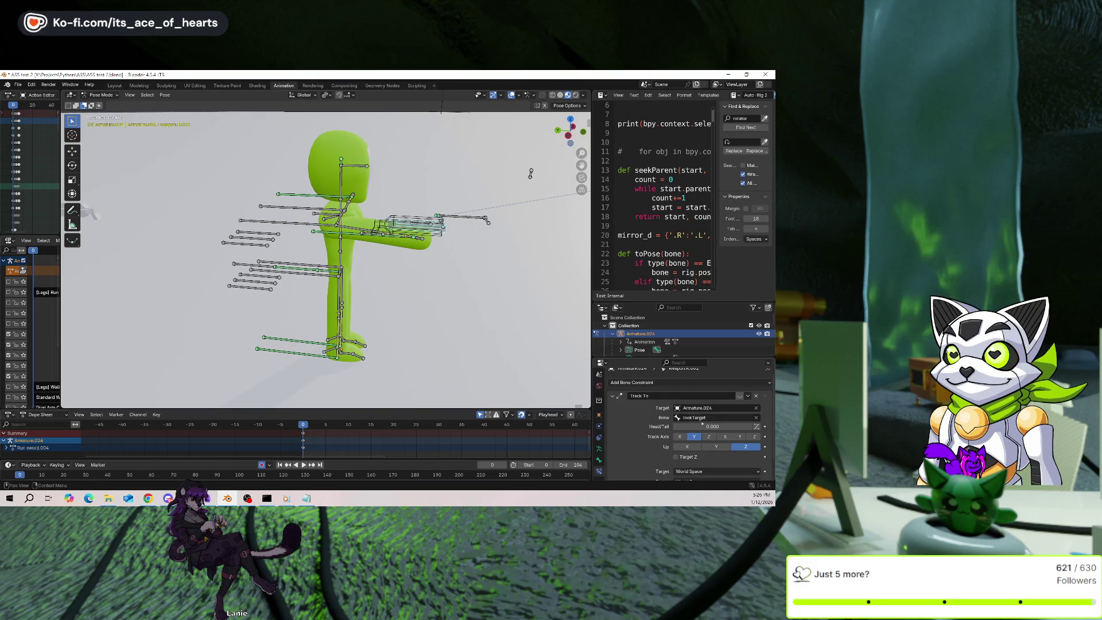
scroll(631, 414, up, 1)
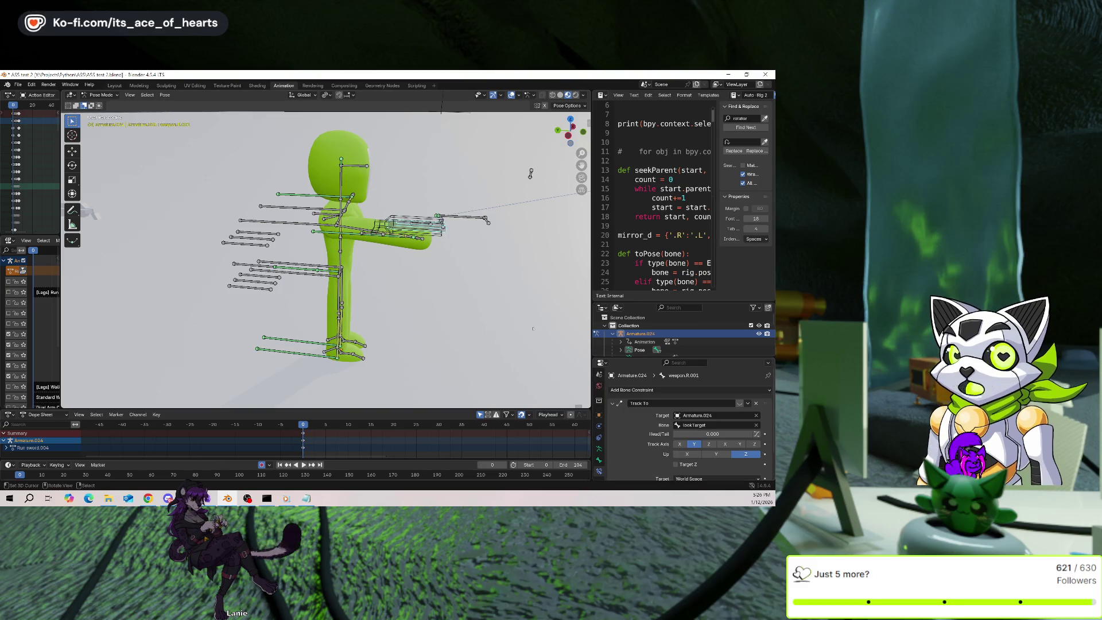
click(405, 226)
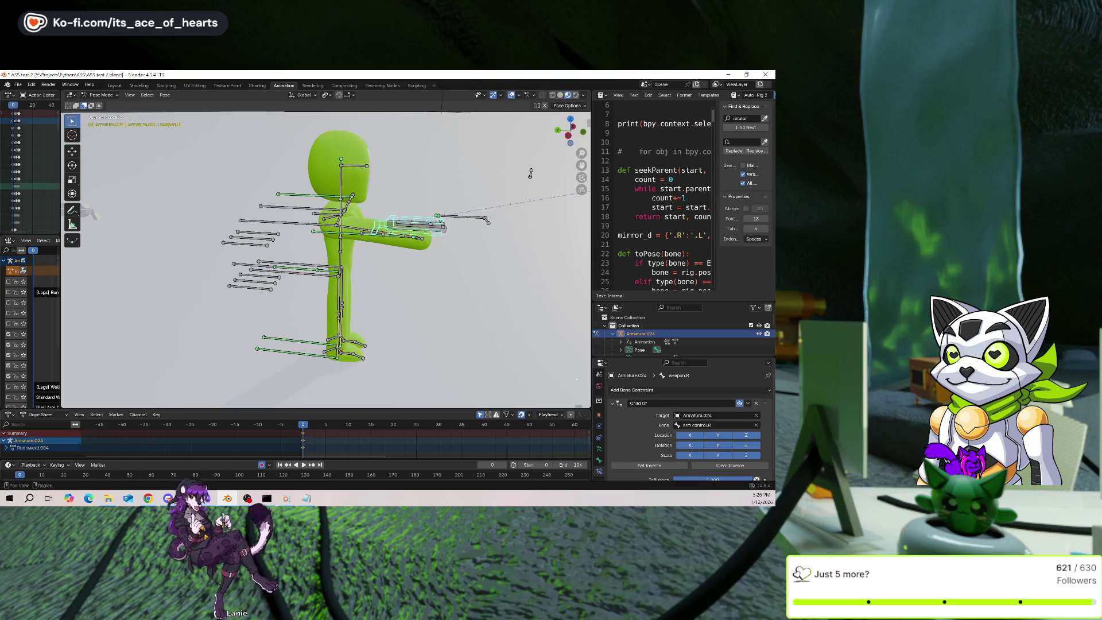
middle_drag(462, 212, 462, 247)
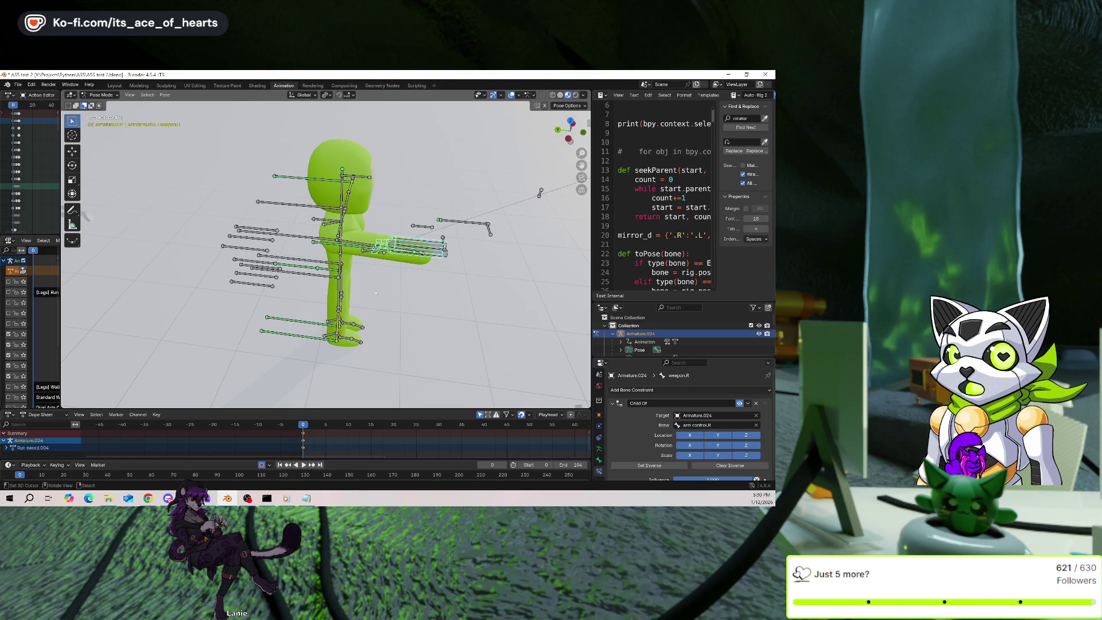
Select arm ik.R and review its Child Of - Control constraint targeting arm control.R.
scroll(373, 293, up, 2)
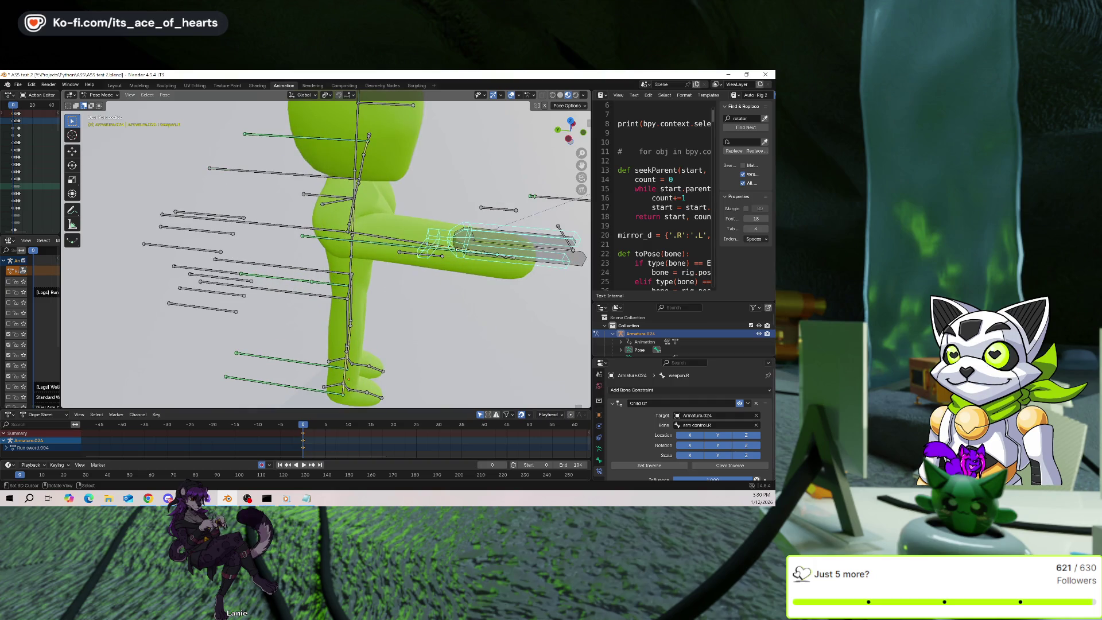
click(408, 247)
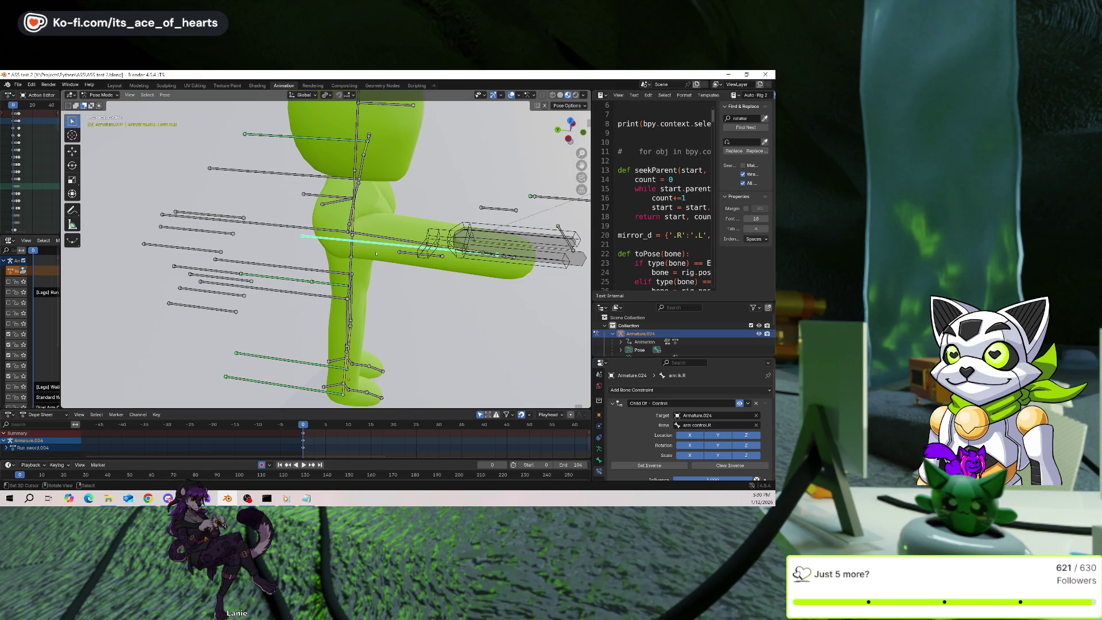
scroll(376, 253, down, 5)
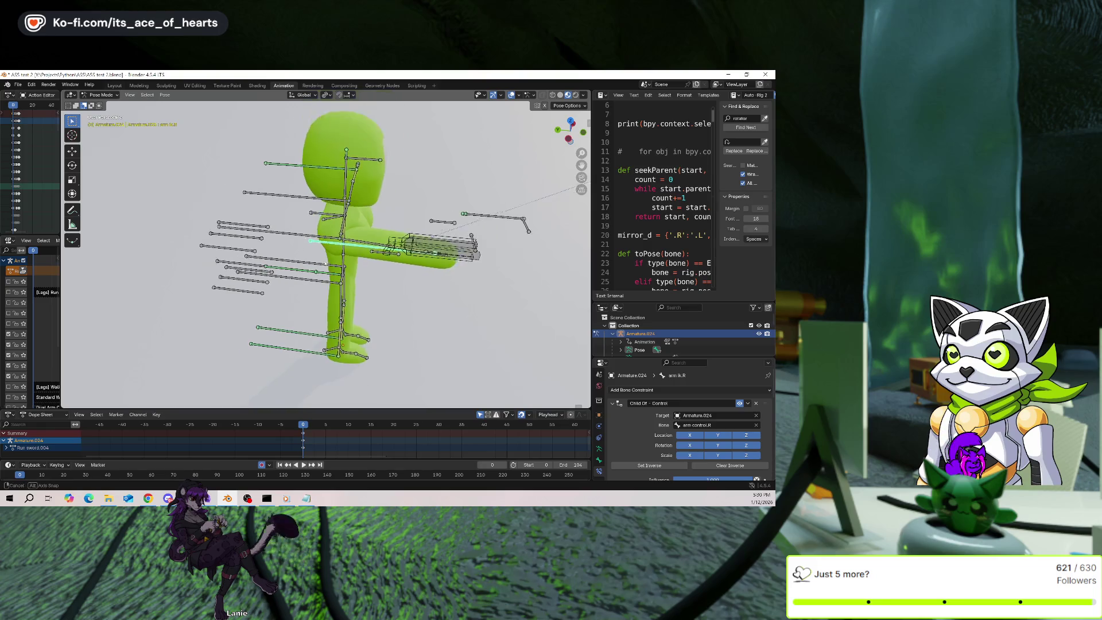
middle_drag(376, 253, 555, 145)
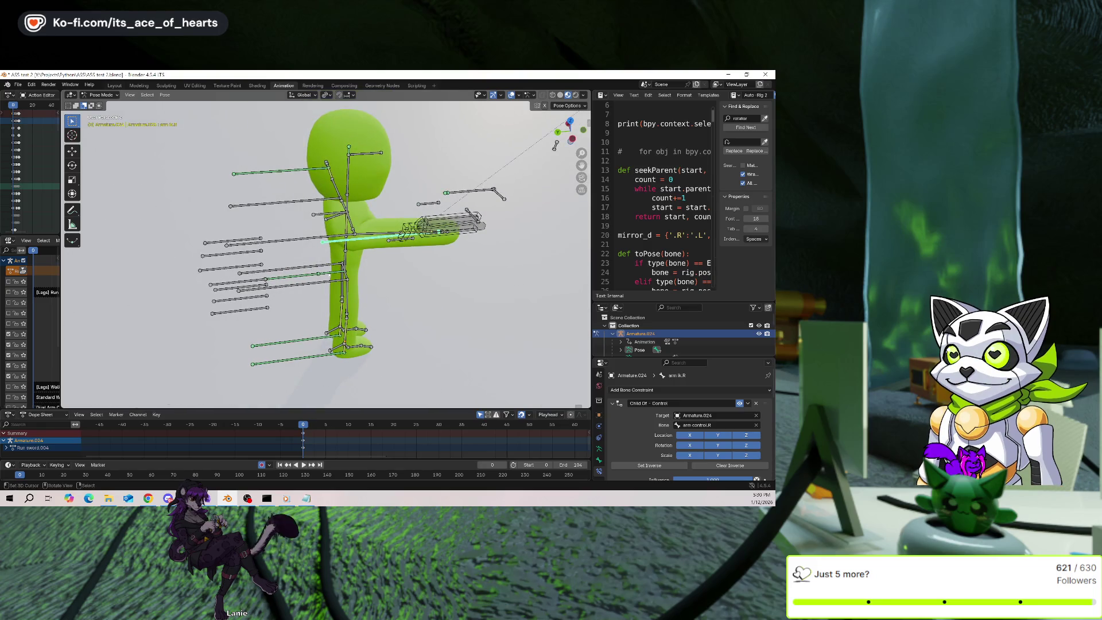
click(332, 273)
key(g)
key(z)
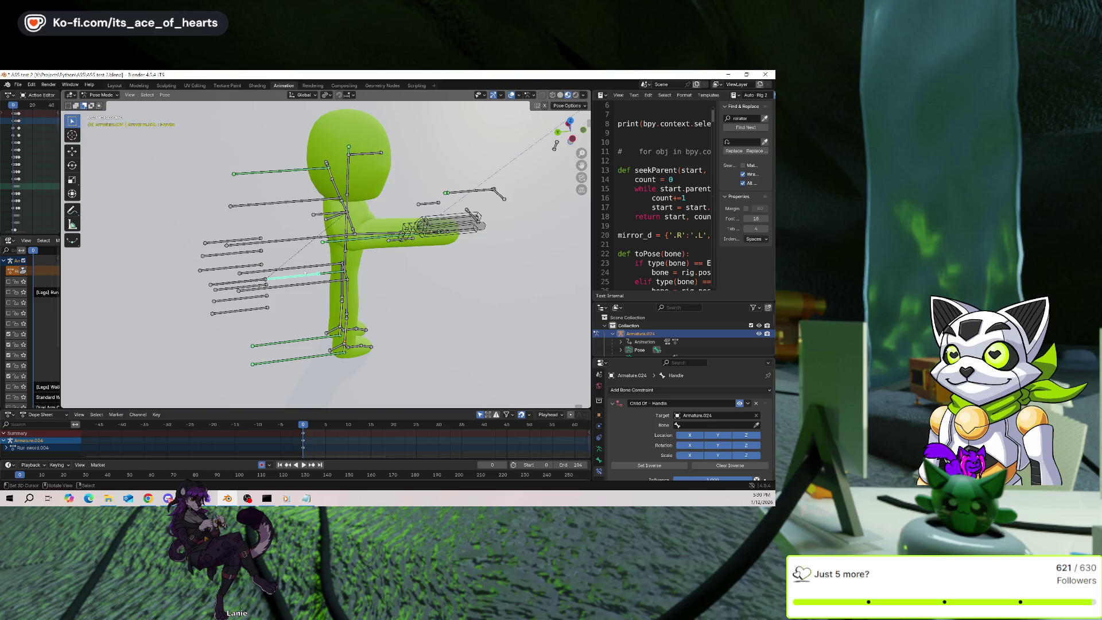
key(Escape)
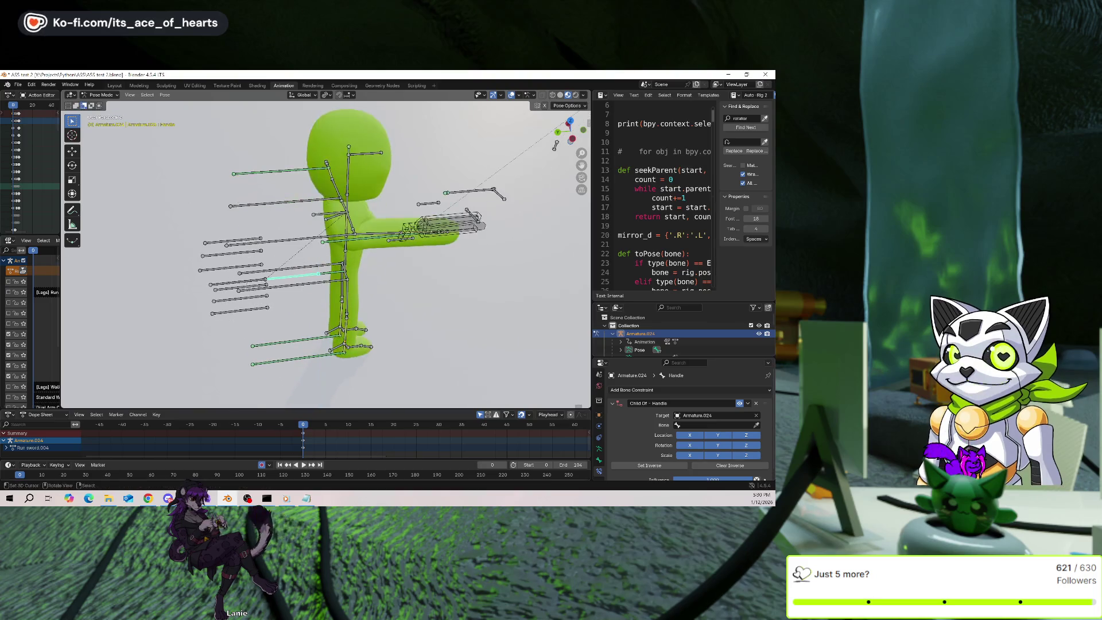
click(238, 284)
key(g)
key(z)
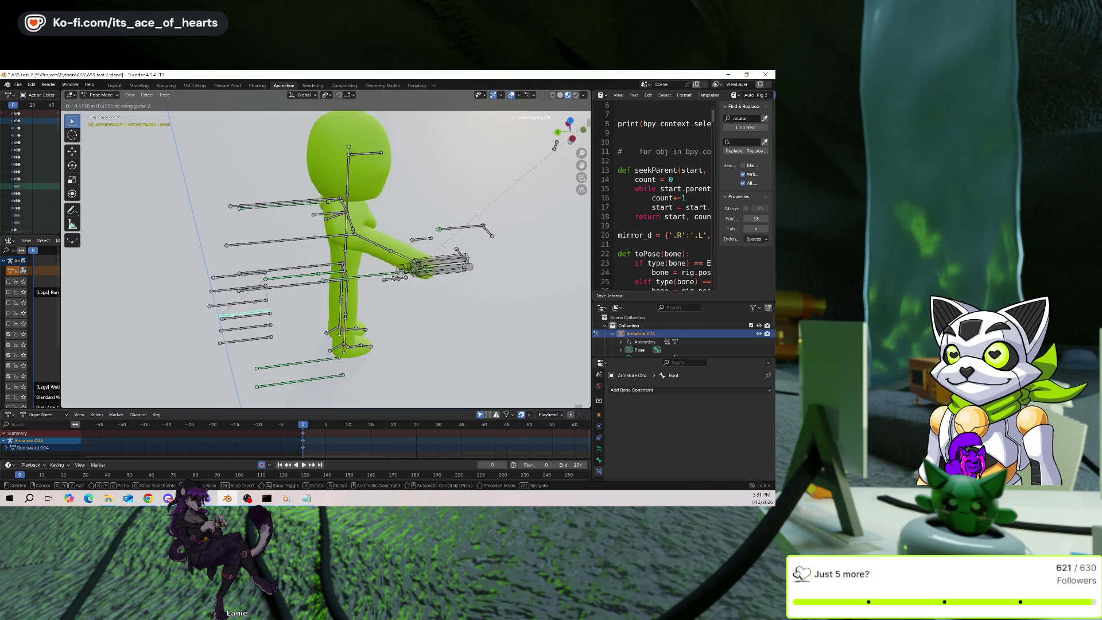
key(Escape)
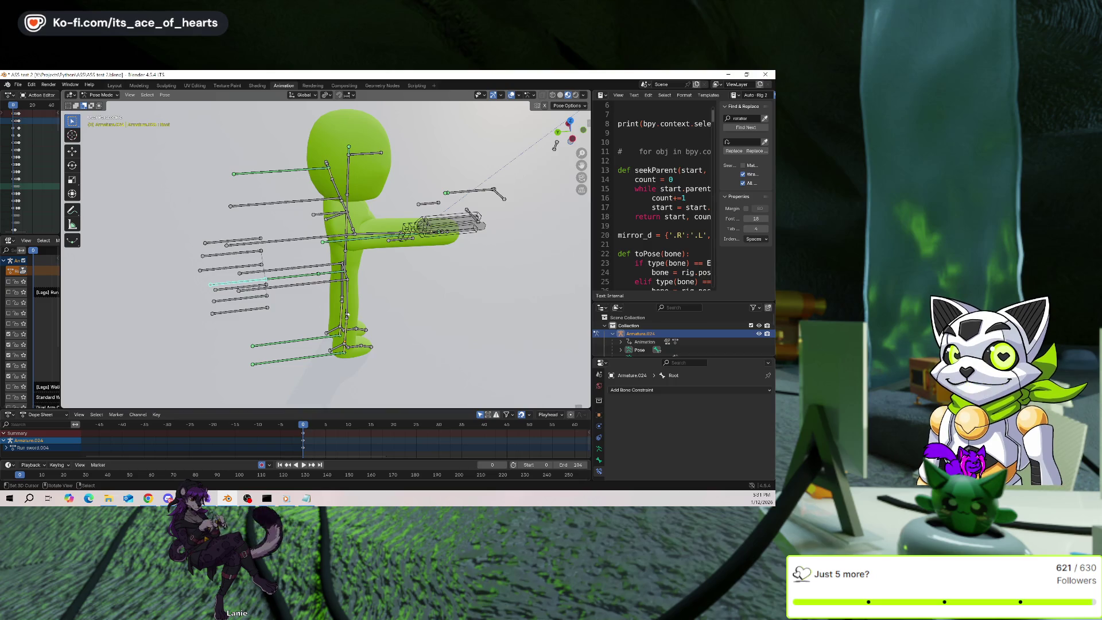
key(g)
key(z)
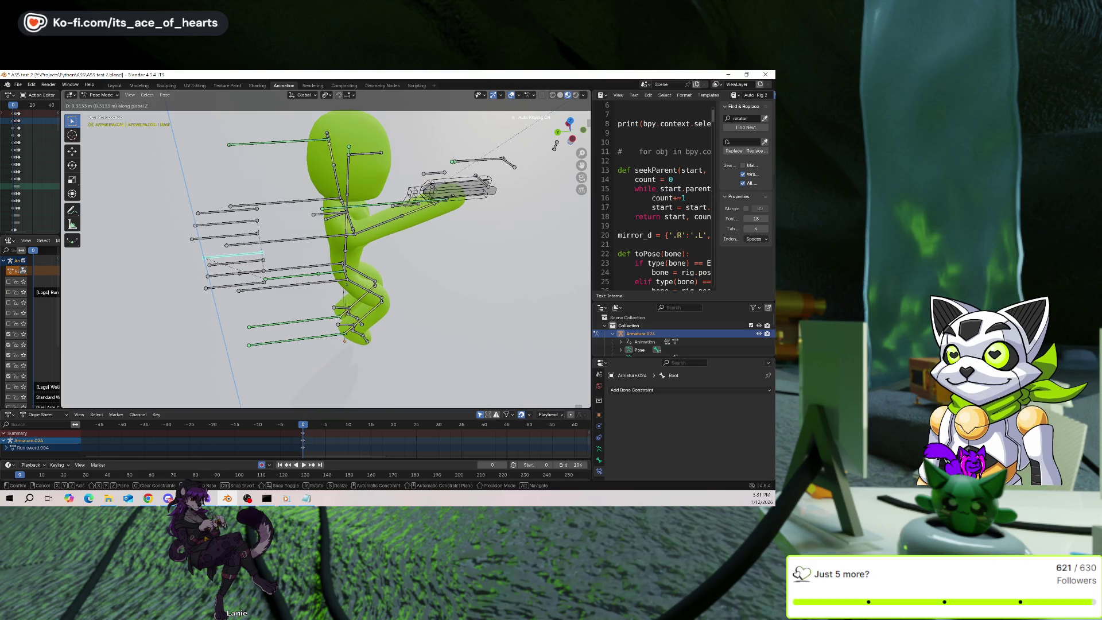
key(Escape)
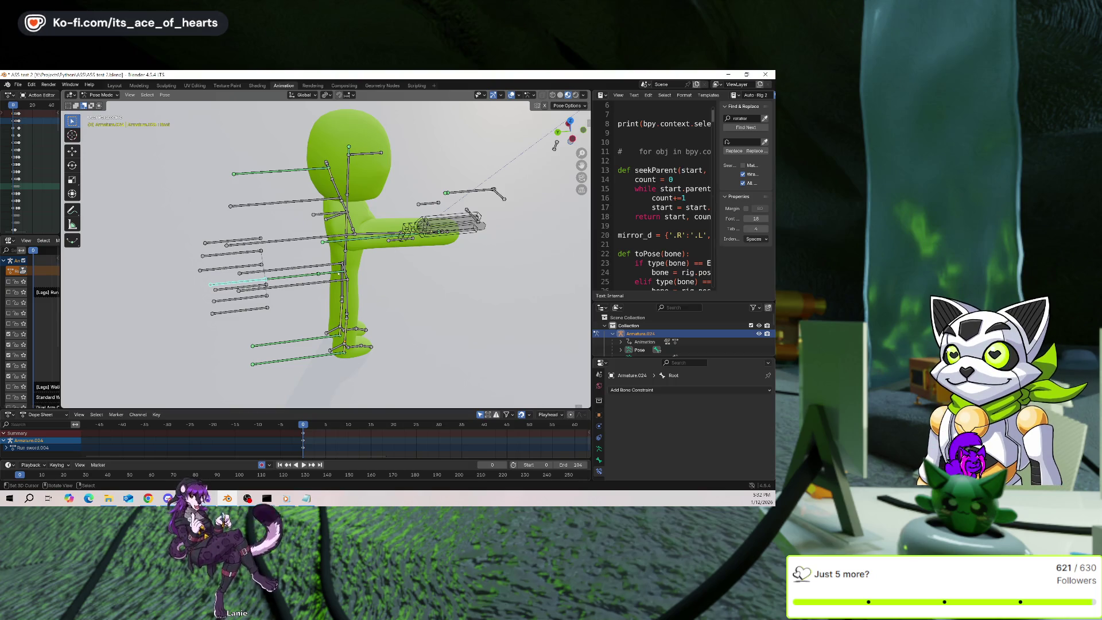
Select arm ik.R and reset its Child Of constraint's inverse.
scroll(364, 294, up, 1)
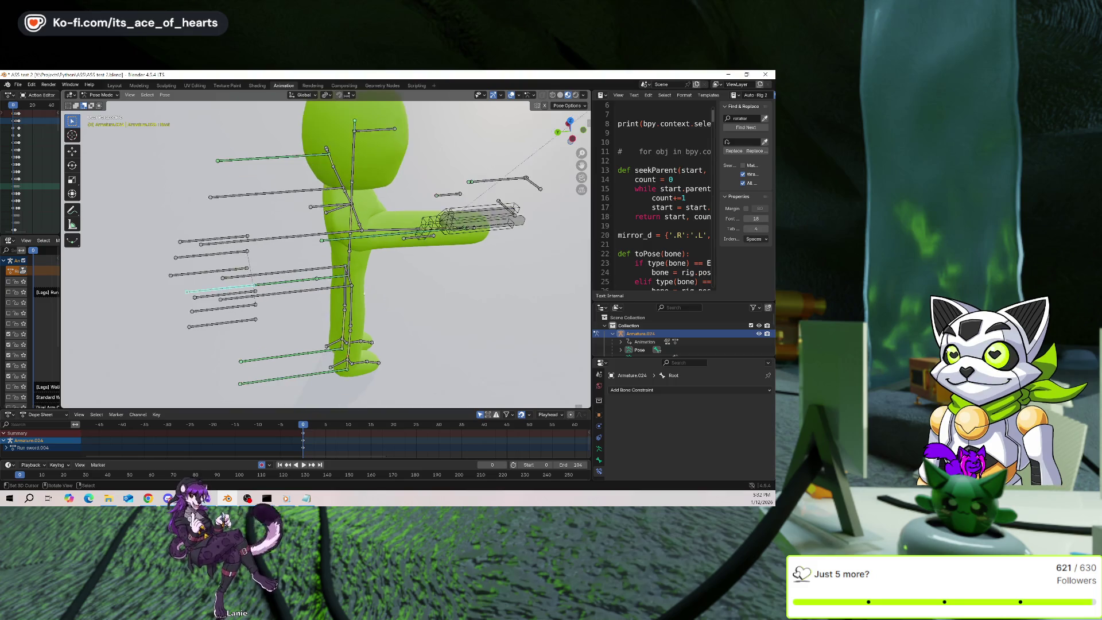
middle_drag(357, 306, 412, 255)
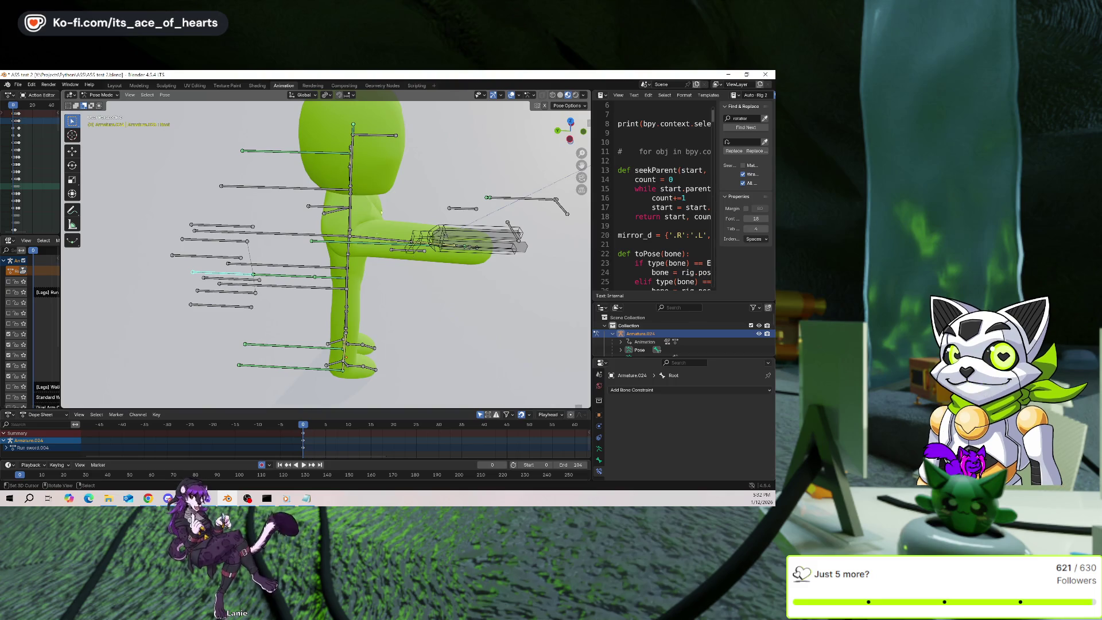
click(365, 245)
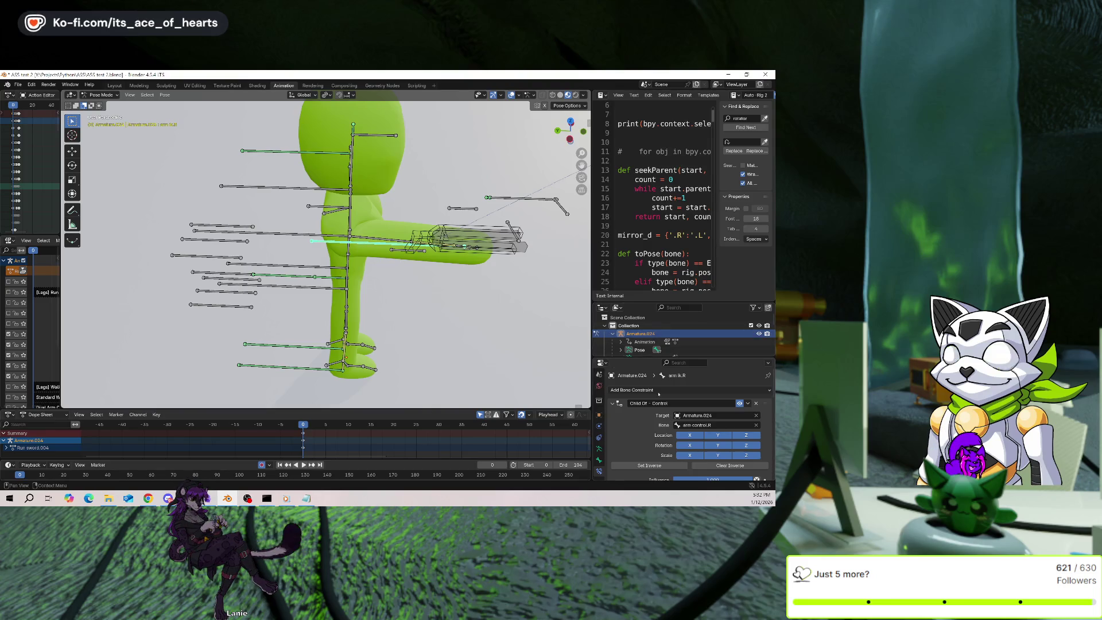
scroll(665, 425, down, 2)
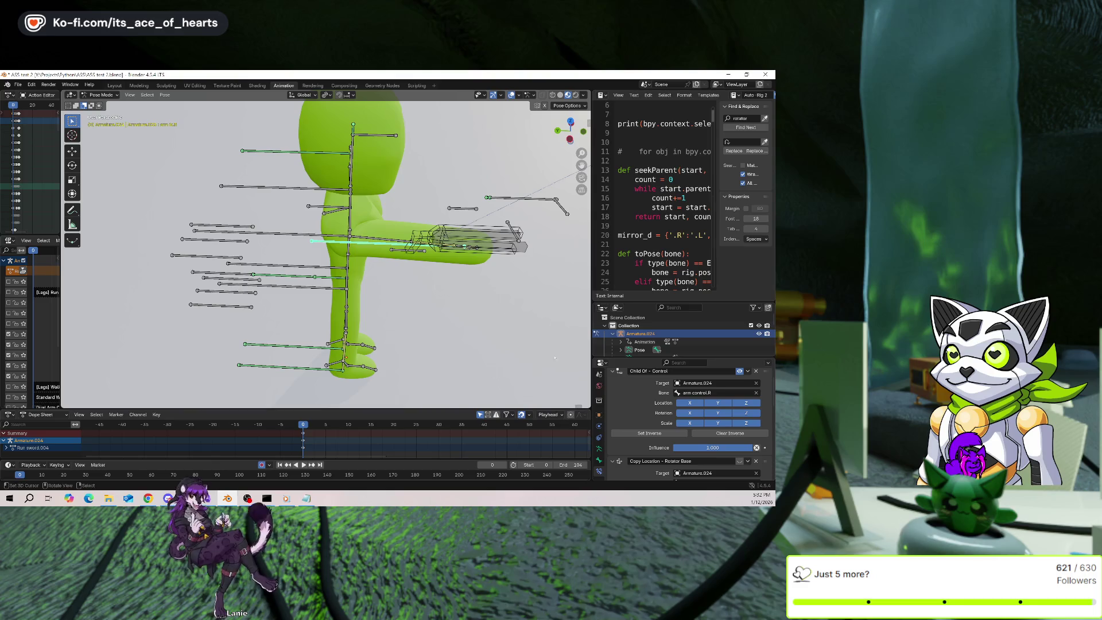
click(679, 434)
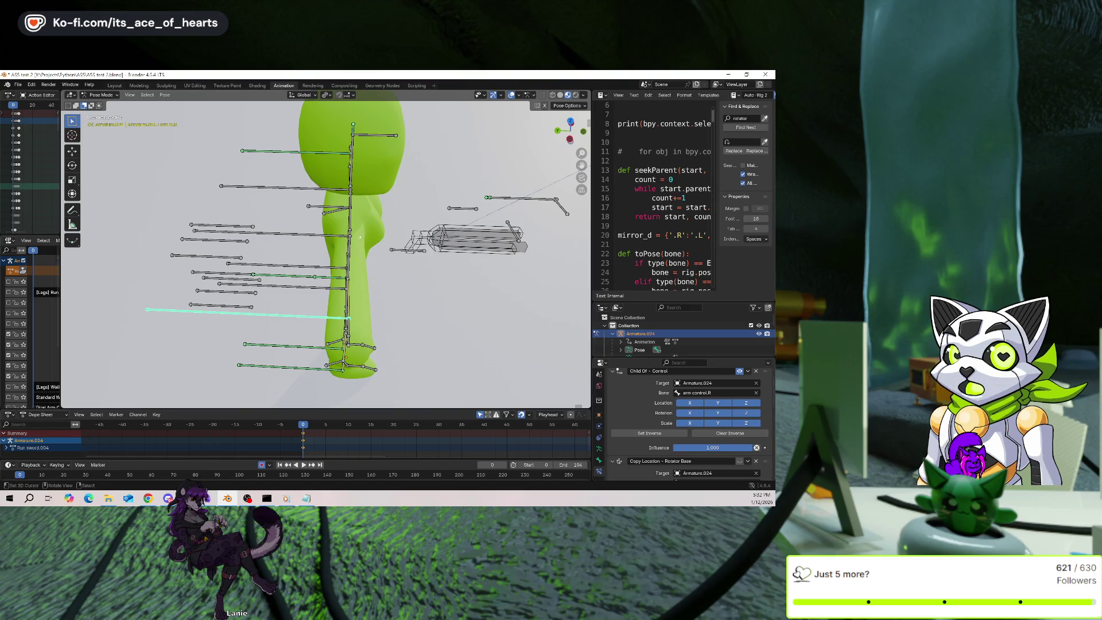
Select the weapon and mainhand.R bones, then snap the arm bone onto the 3D cursor.
click(465, 240)
right_click(401, 241)
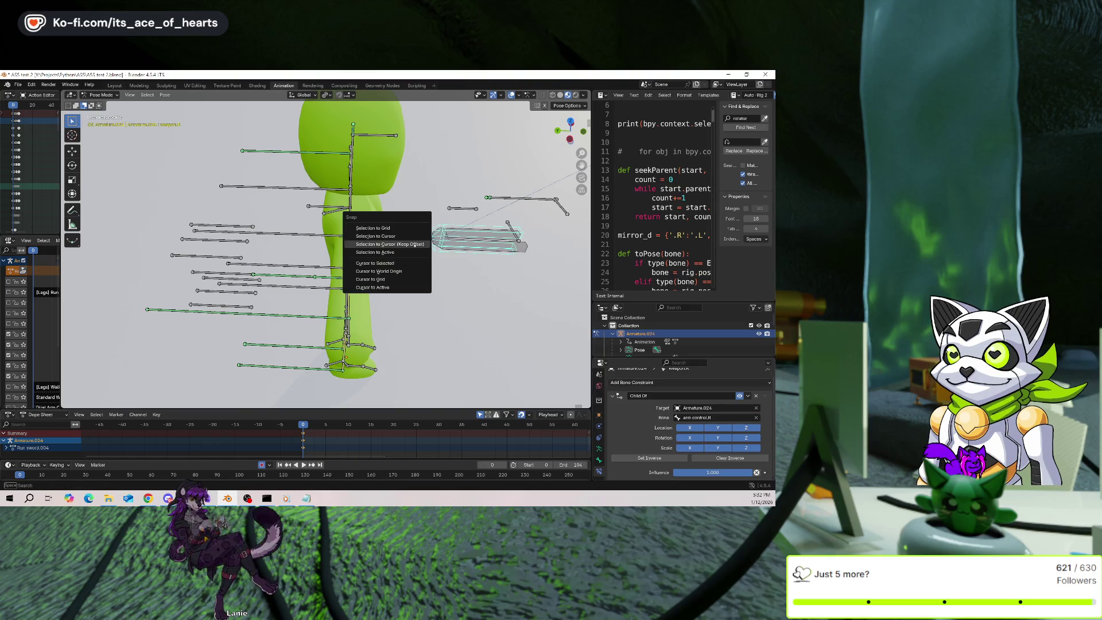
click(397, 263)
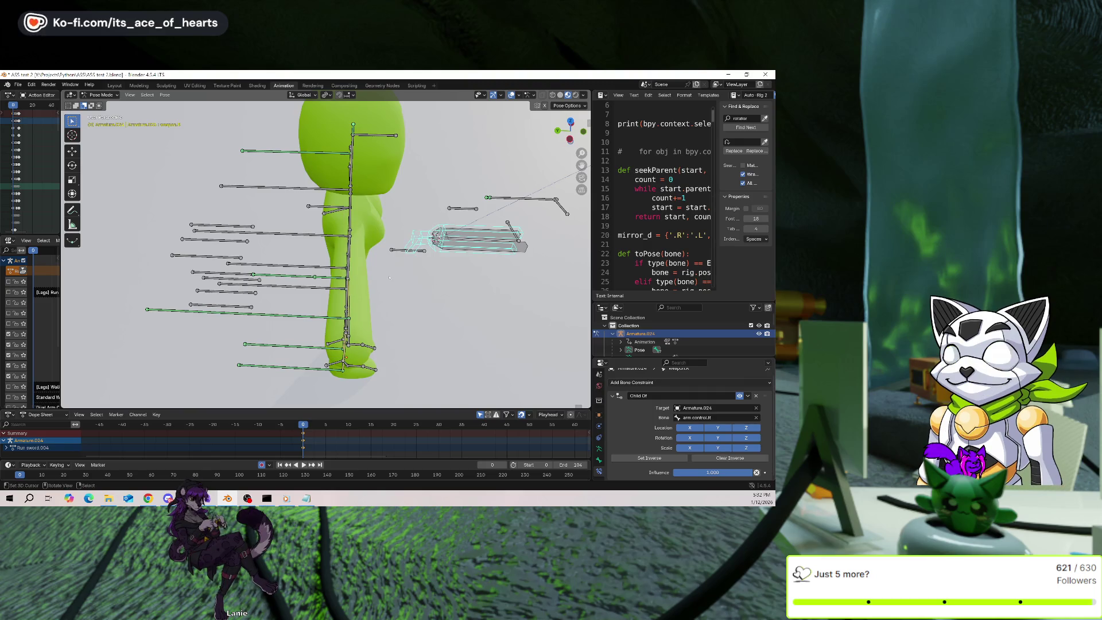
click(391, 249)
right_click(391, 249)
click(391, 250)
click(316, 348)
mouse_move(316, 348)
middle_down()
mouse_move(407, 298)
mouse_move(448, 304)
middle_up()
key(shift+s)
click(367, 304)
Delete the arm's Rotator Base Copy Location constraint and enable the leg's Child Of - Weapon Mainhand.
scroll(671, 428, down, 3)
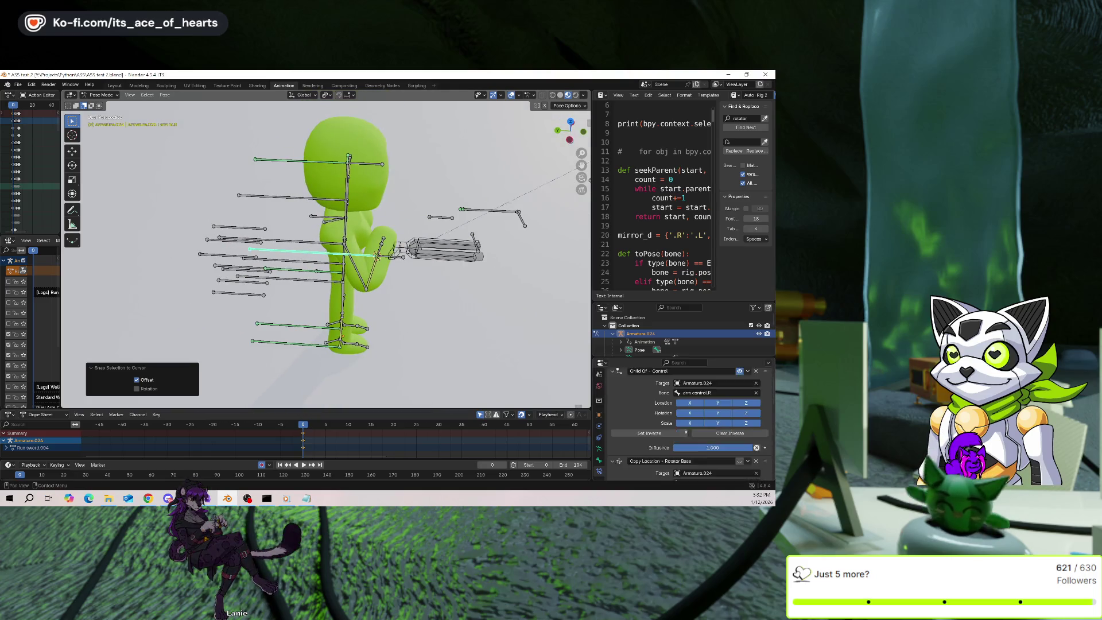
scroll(671, 428, up, 1)
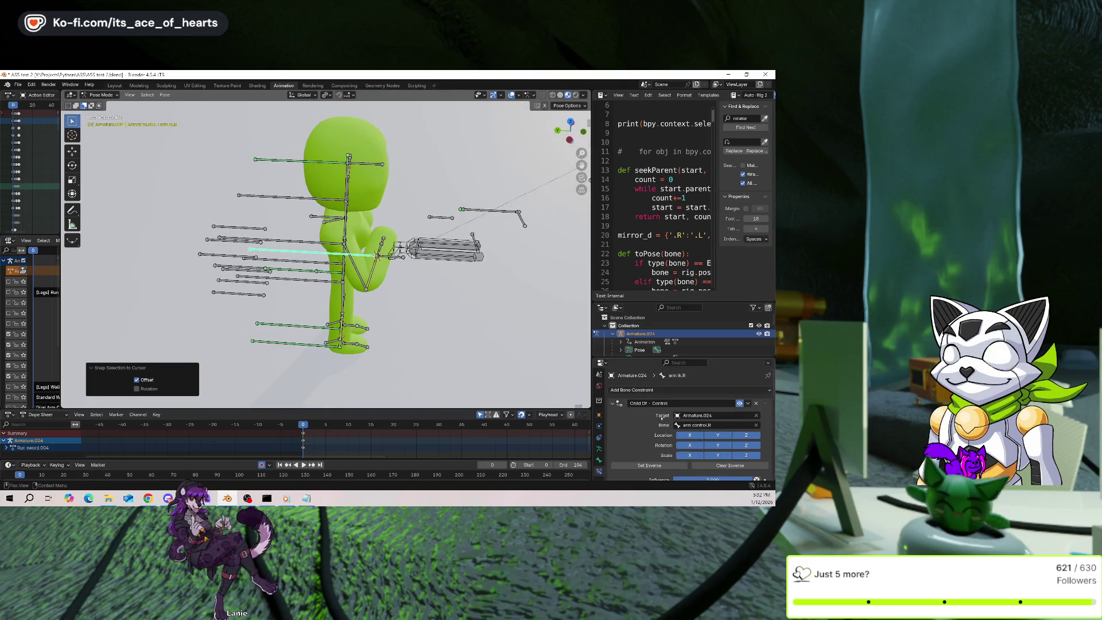
click(755, 445)
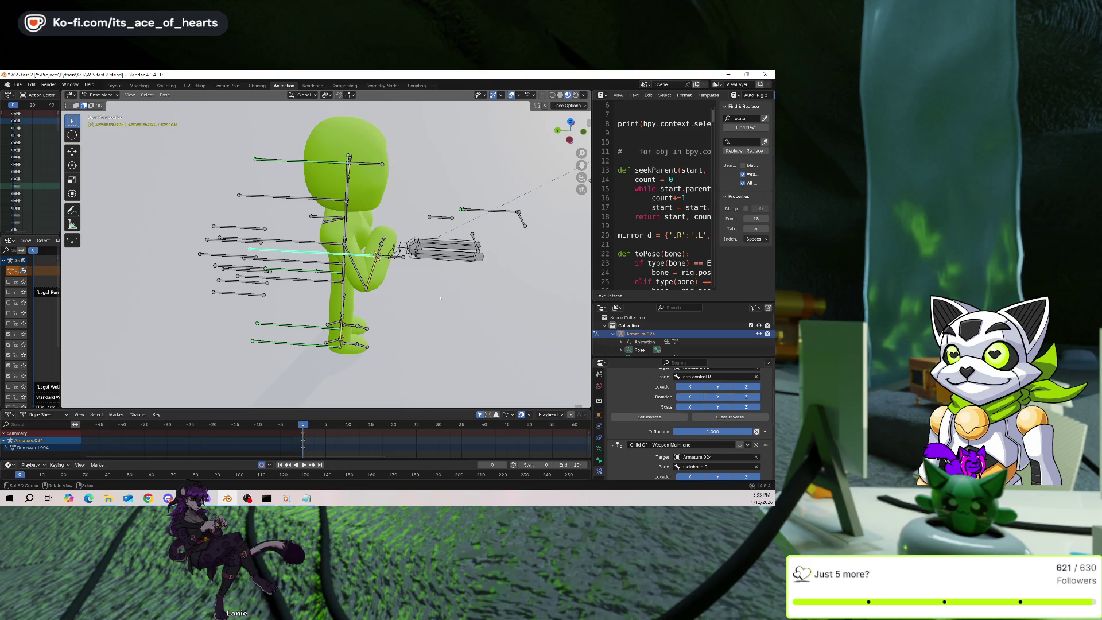
scroll(400, 273, up, 1)
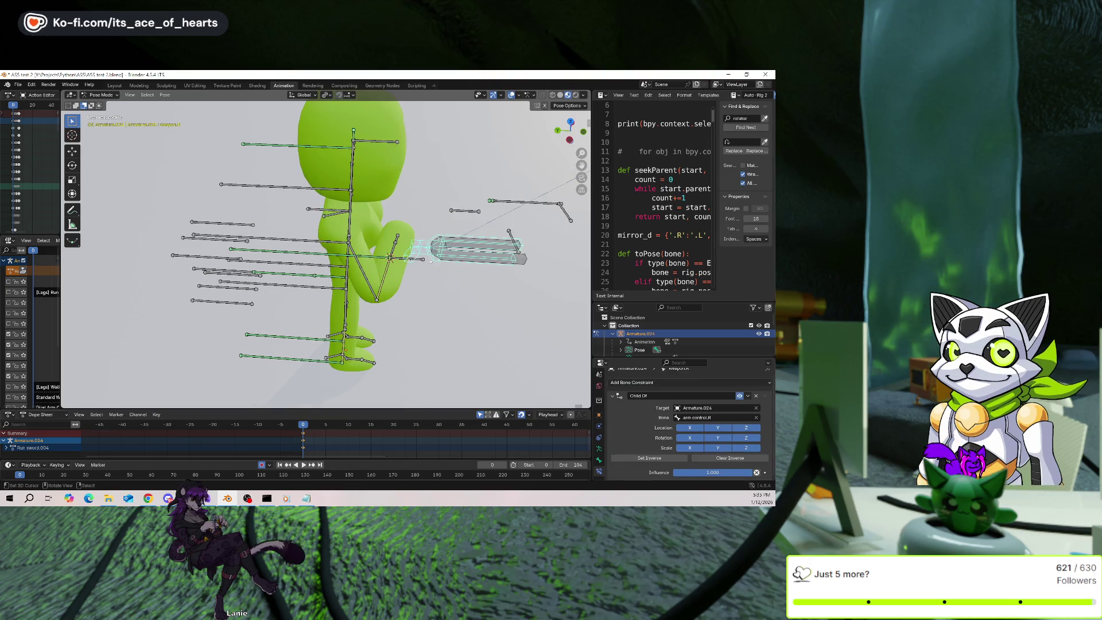
scroll(696, 439, down, 5)
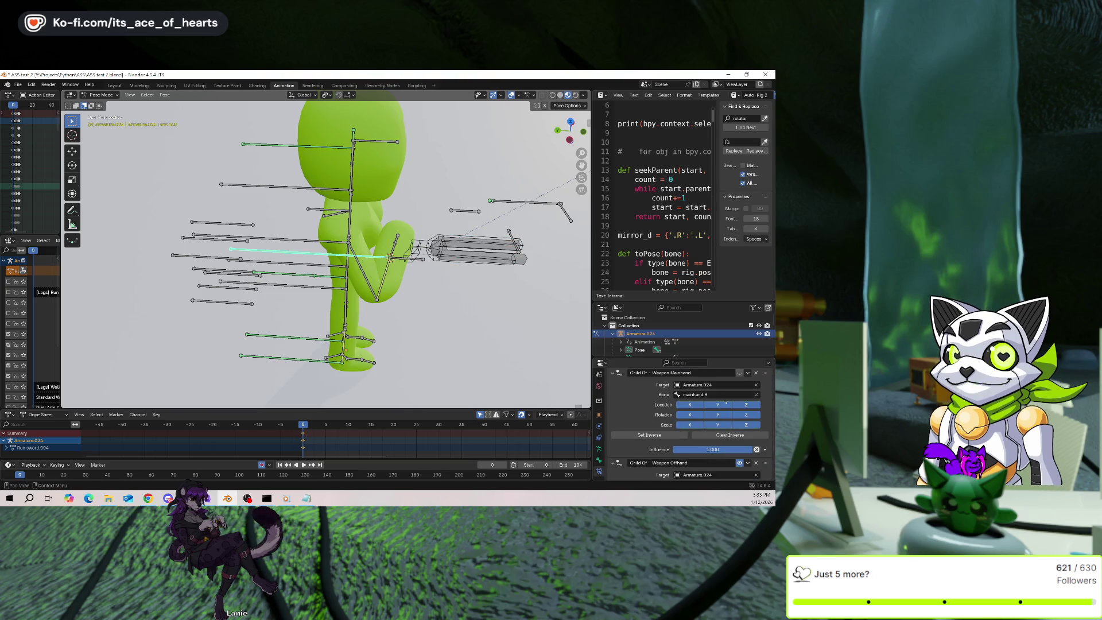
scroll(725, 402, up, 1)
click(740, 388)
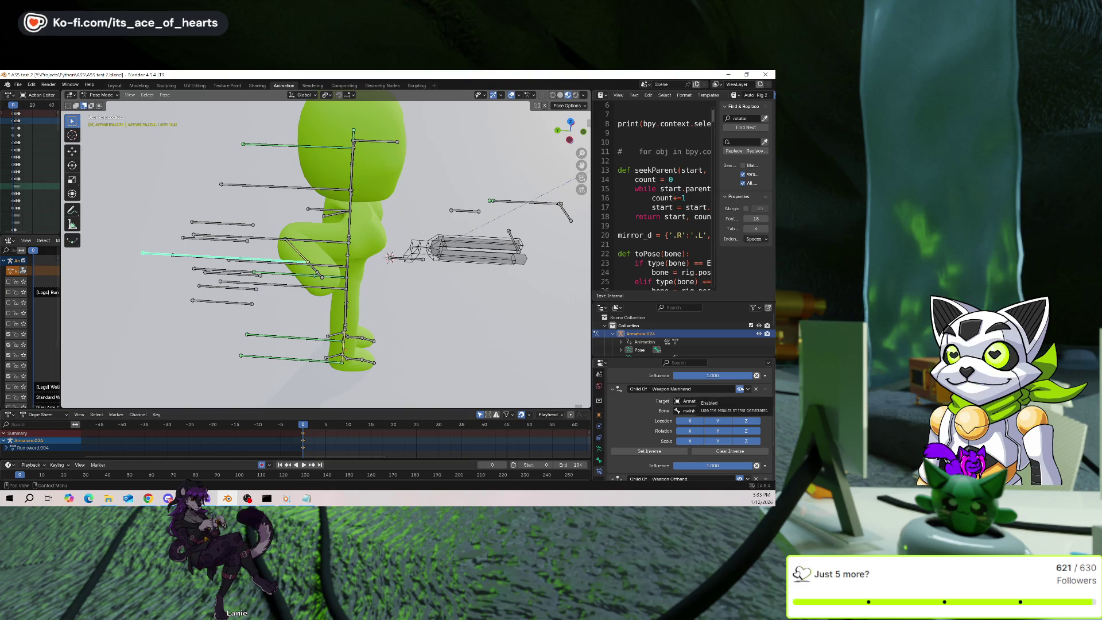
Clear and set the Weapon Mainhand inverse, then snap the leg bones to the cursor keeping offset.
key(shift+s)
click(381, 281)
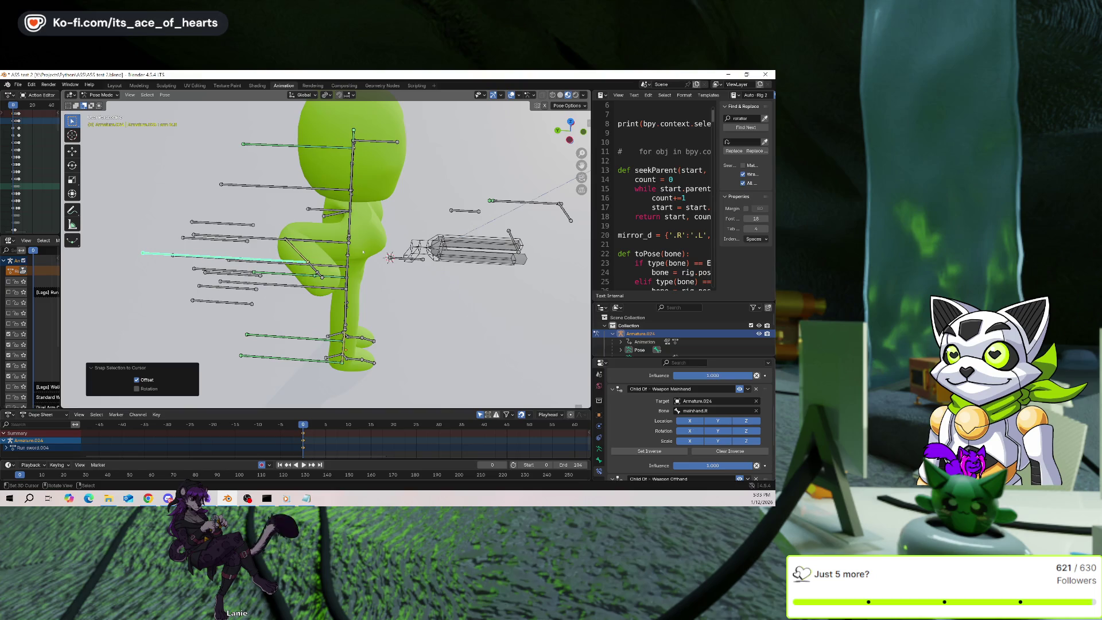
key(ctrl+z)
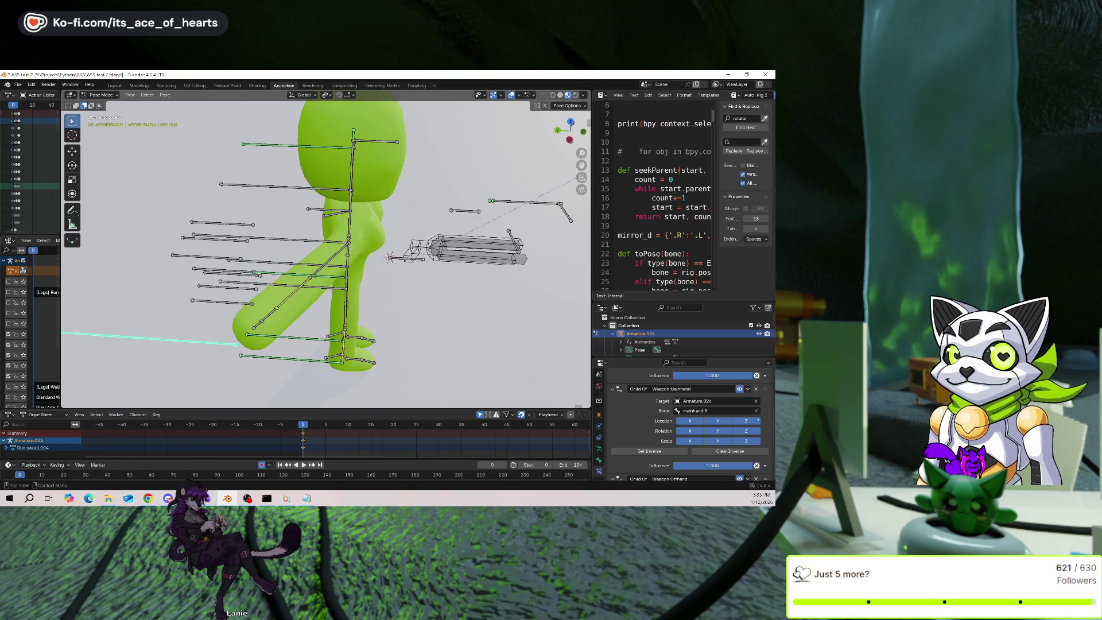
click(739, 451)
click(649, 451)
key(shift+s)
click(441, 278)
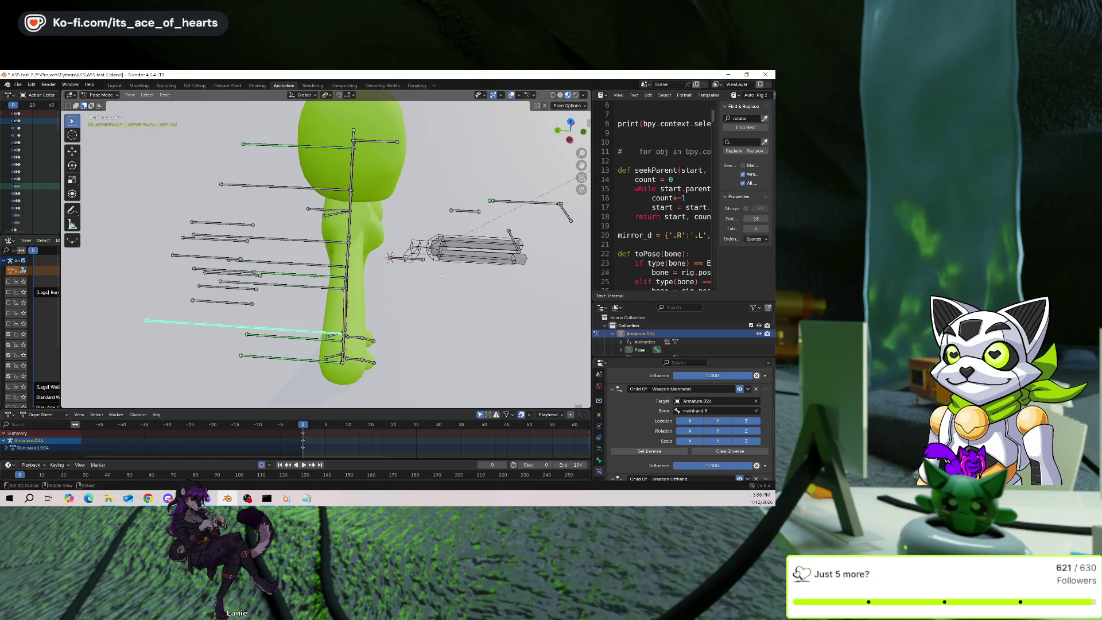
Snap the leg bone to the handle point, raise Weapon Mainhand influence to 1.0, then reset its location.
key(shift+s)
click(397, 277)
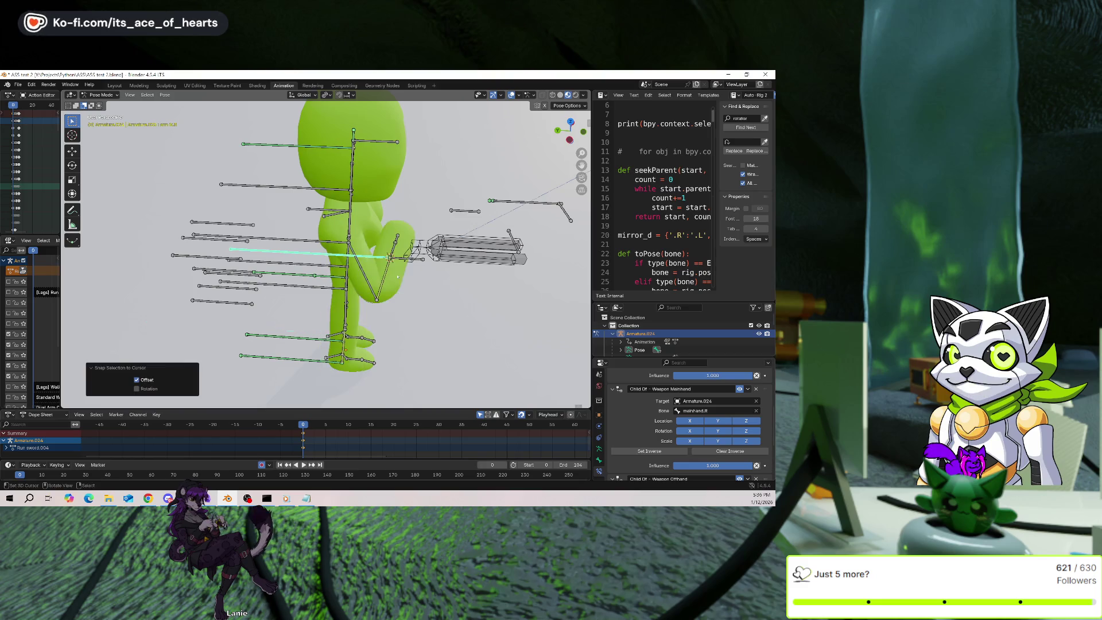
key(ctrl+z)
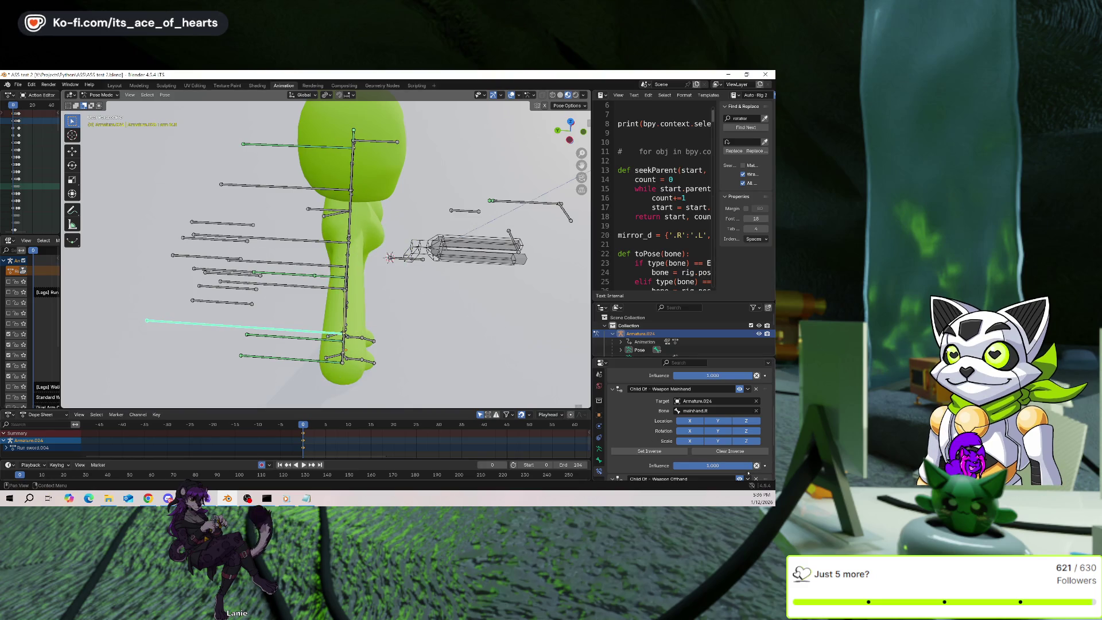
key(BackSpace)
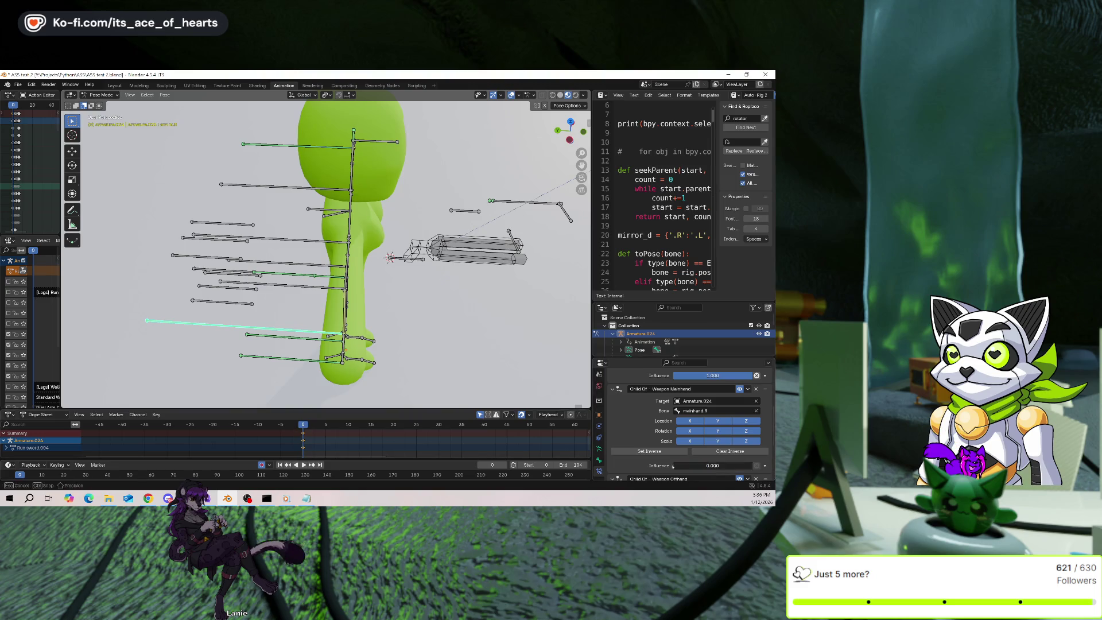
key(shift+s)
click(505, 344)
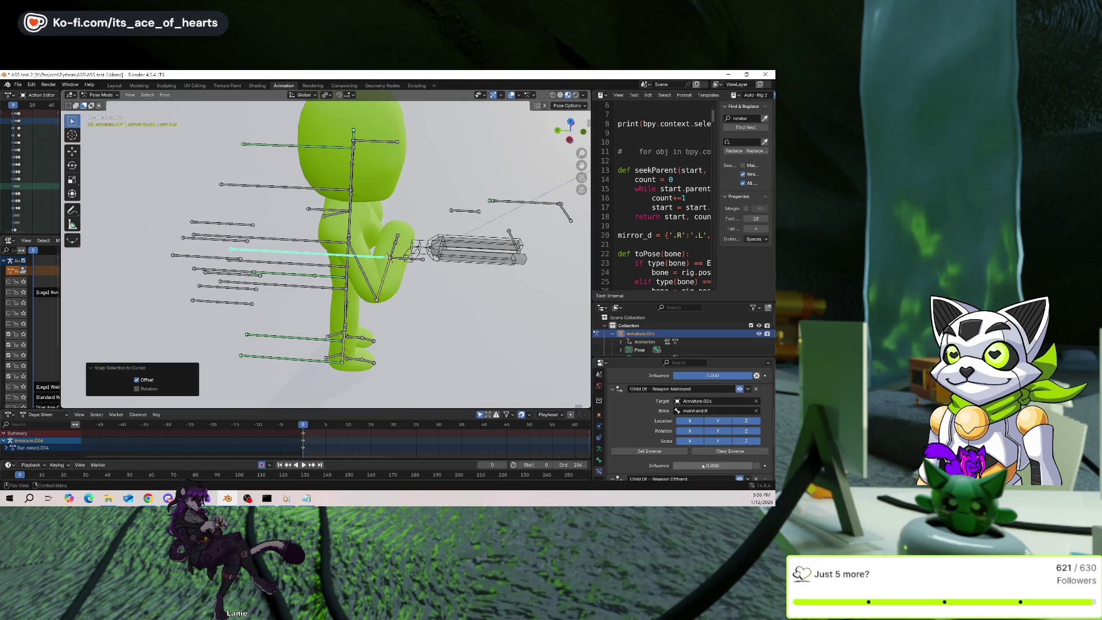
drag(707, 465, 751, 465)
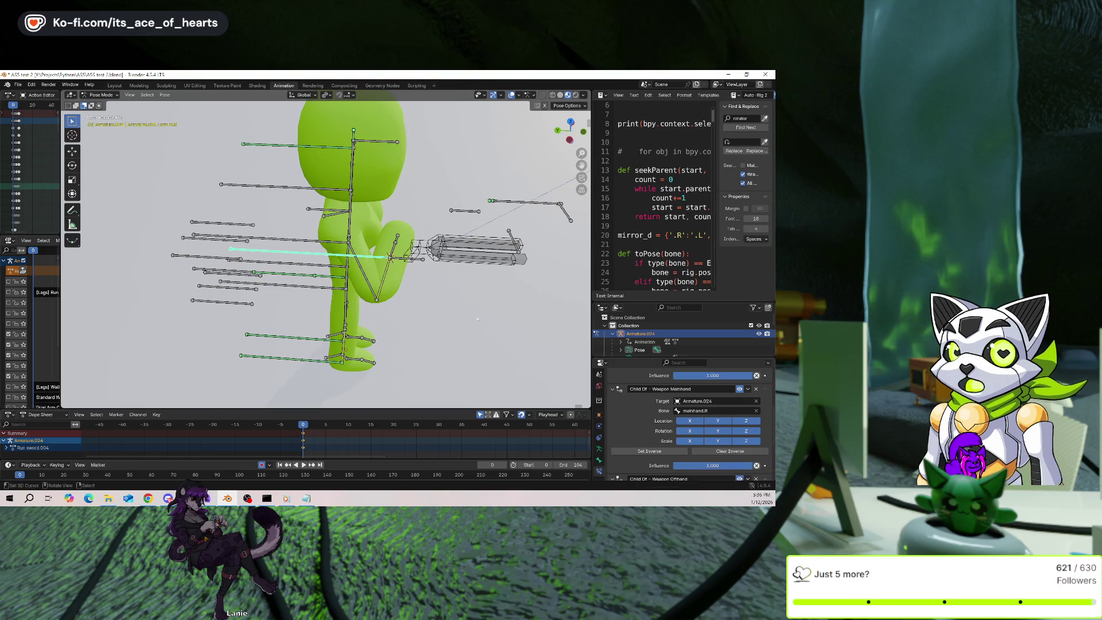
key(alt+g)
Test-move mainhand.R along Y to see if the leg follows, then select leg rotator.R.
click(404, 268)
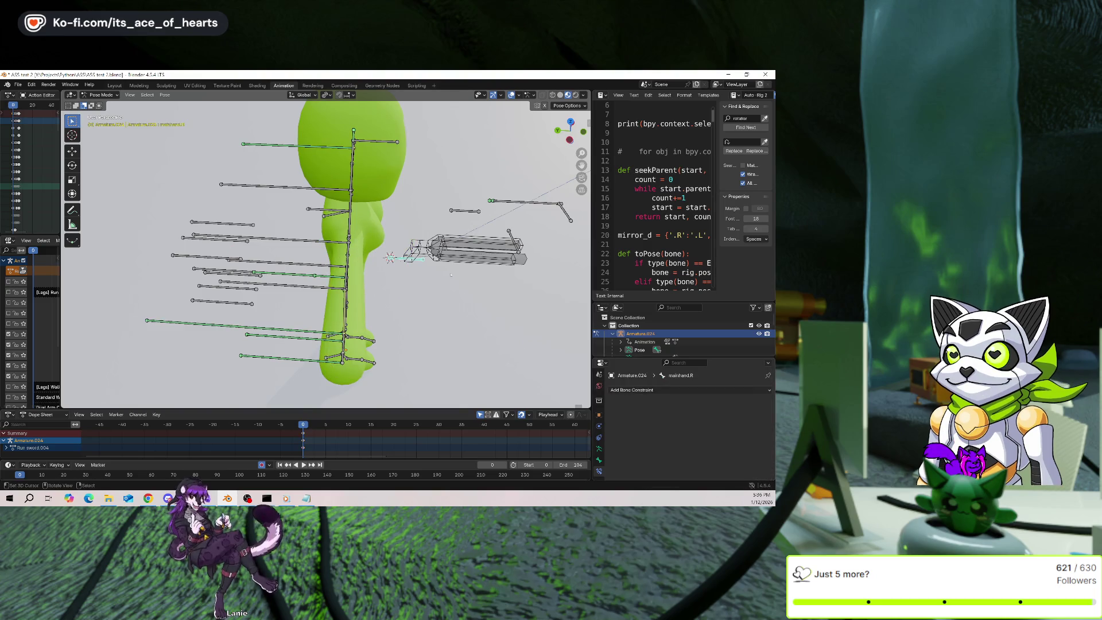
middle_drag(404, 268, 321, 287)
key(g)
key(y)
right_click(296, 283)
click(297, 282)
middle_drag(296, 283, 359, 280)
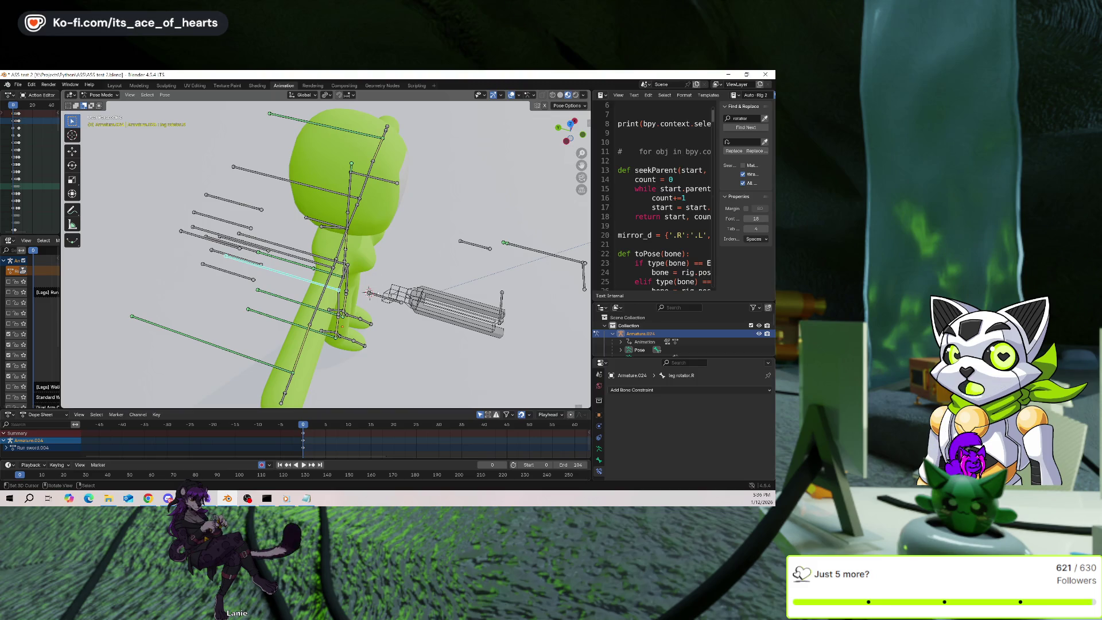
Review arm ik.R's Control and Weapon Mainhand constraints from a top-down view, then select weapon.R.
click(396, 296)
mouse_move(396, 296)
middle_down()
mouse_move(355, 289)
mouse_move(370, 262)
mouse_move(344, 270)
mouse_move(370, 262)
middle_up()
click(256, 172)
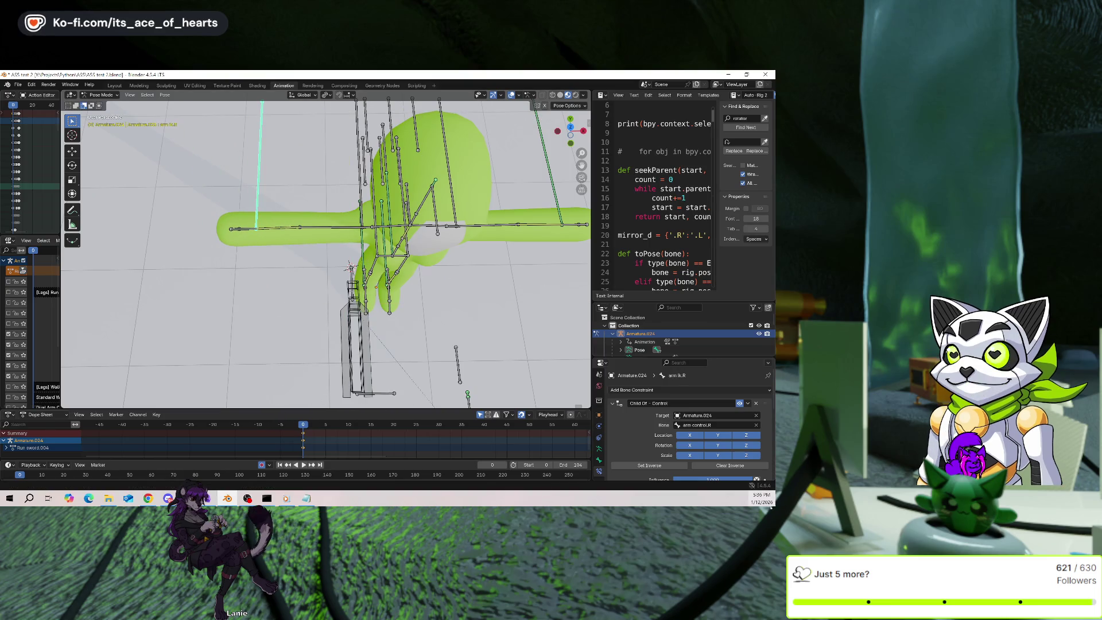
scroll(679, 434, down, 3)
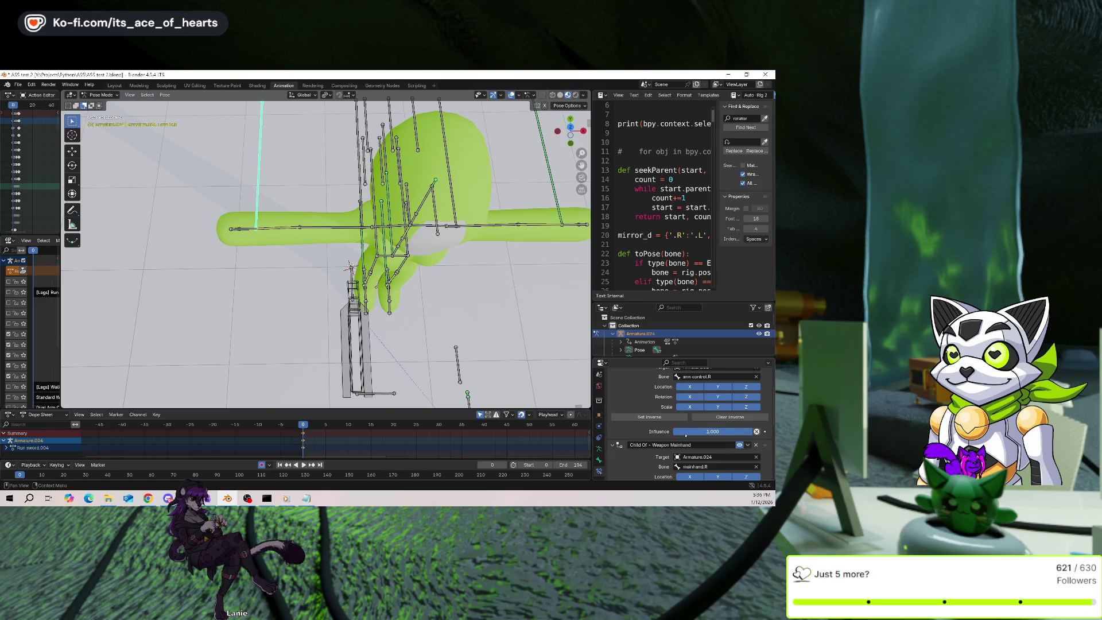
scroll(685, 437, down, 2)
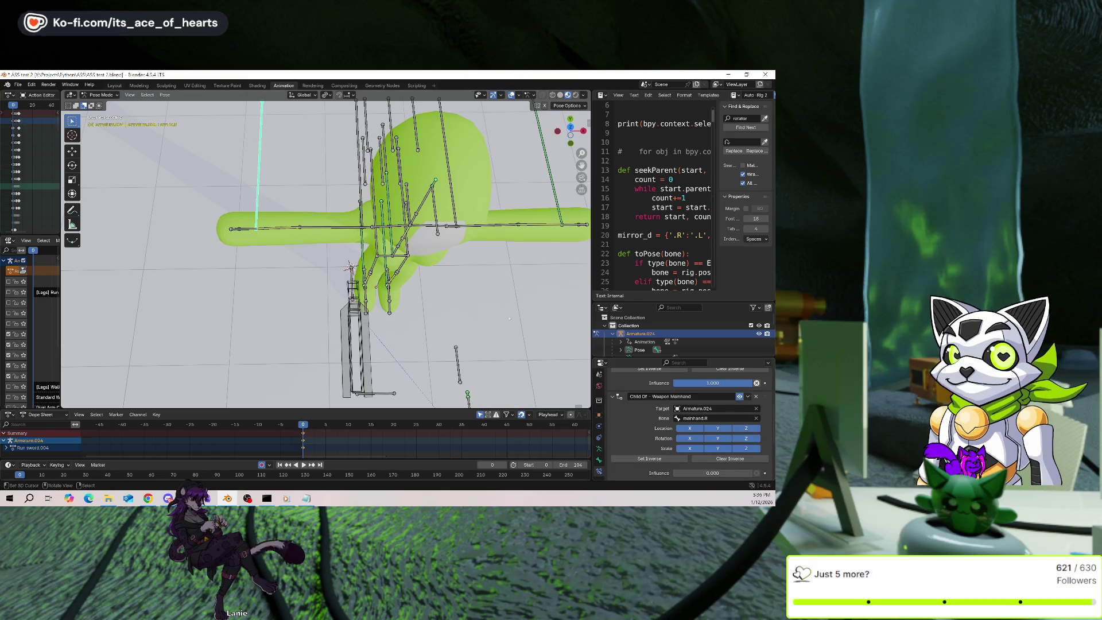
scroll(724, 428, up, 2)
scroll(724, 428, down, 2)
scroll(732, 423, up, 3)
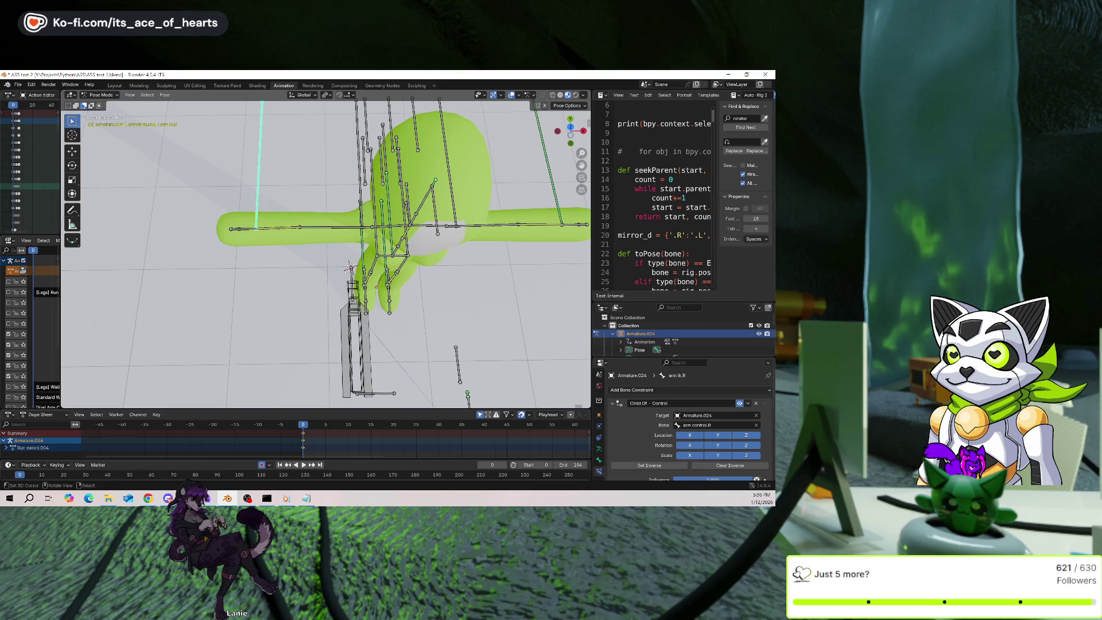
click(353, 290)
Move weapon.R -0.77 m along X, 0.66 m up along Z, then freely beside the character.
key(g)
key(x)
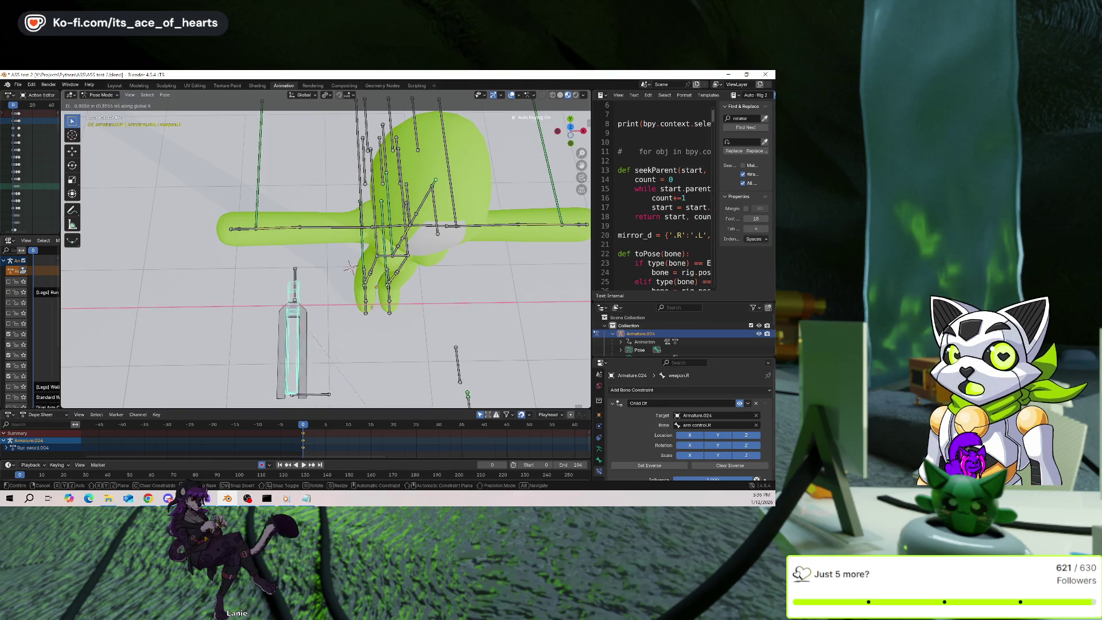
click(304, 304)
middle_drag(304, 304, 359, 300)
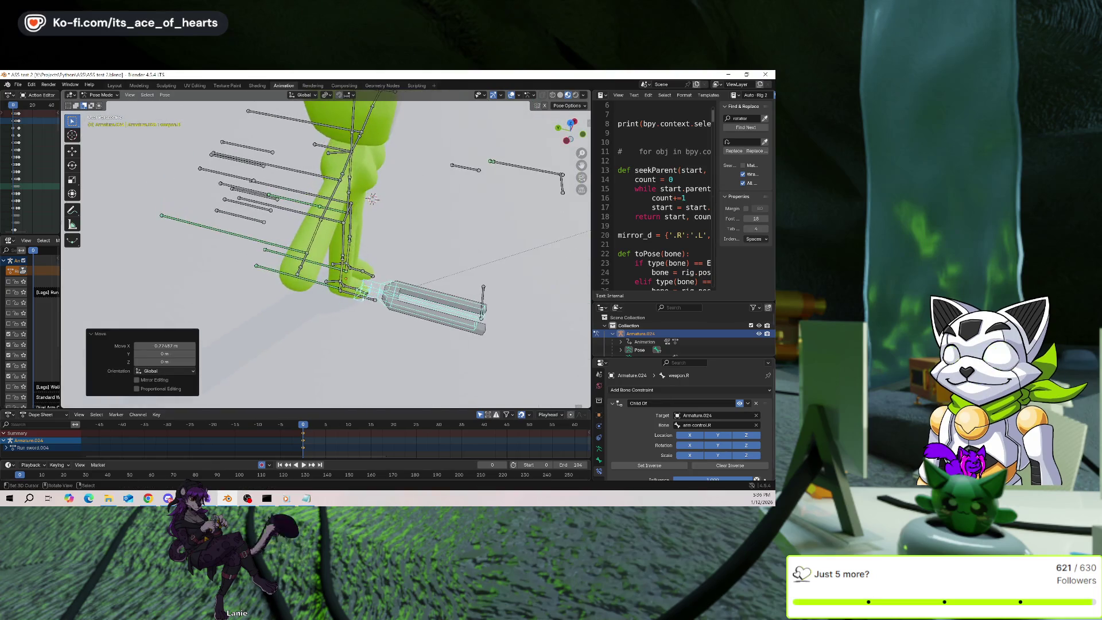
key(g)
key(z)
click(367, 218)
mouse_move(367, 218)
middle_down()
mouse_move(411, 263)
mouse_move(393, 299)
mouse_move(348, 329)
middle_up()
key(g)
click(394, 304)
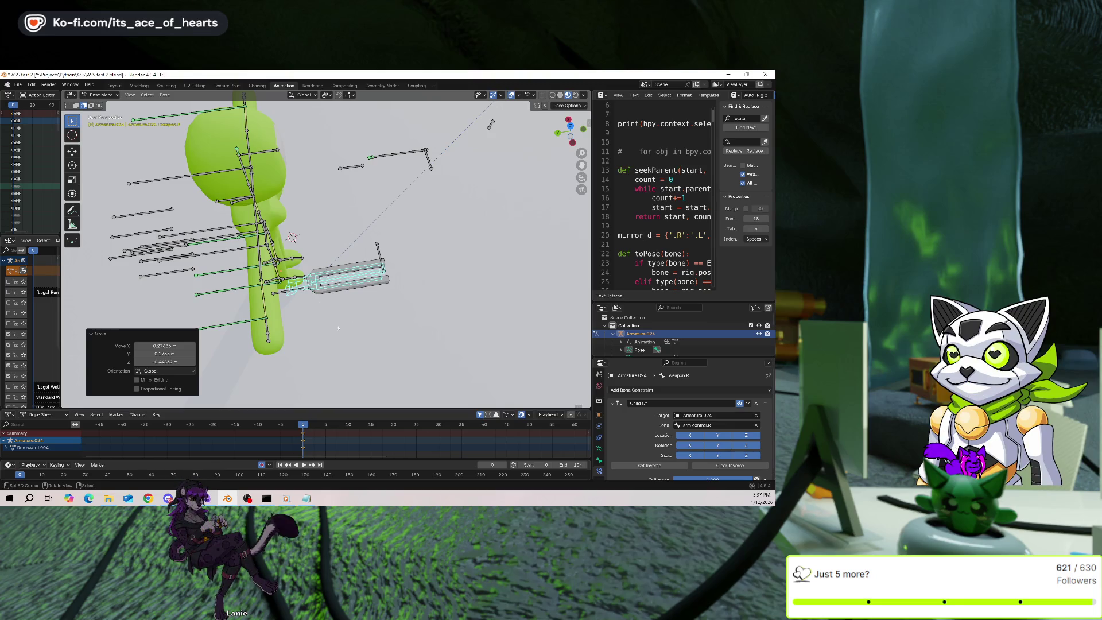
Select arm ik.R and raise its Weapon Mainhand influence to 1.
middle_drag(298, 269, 333, 285)
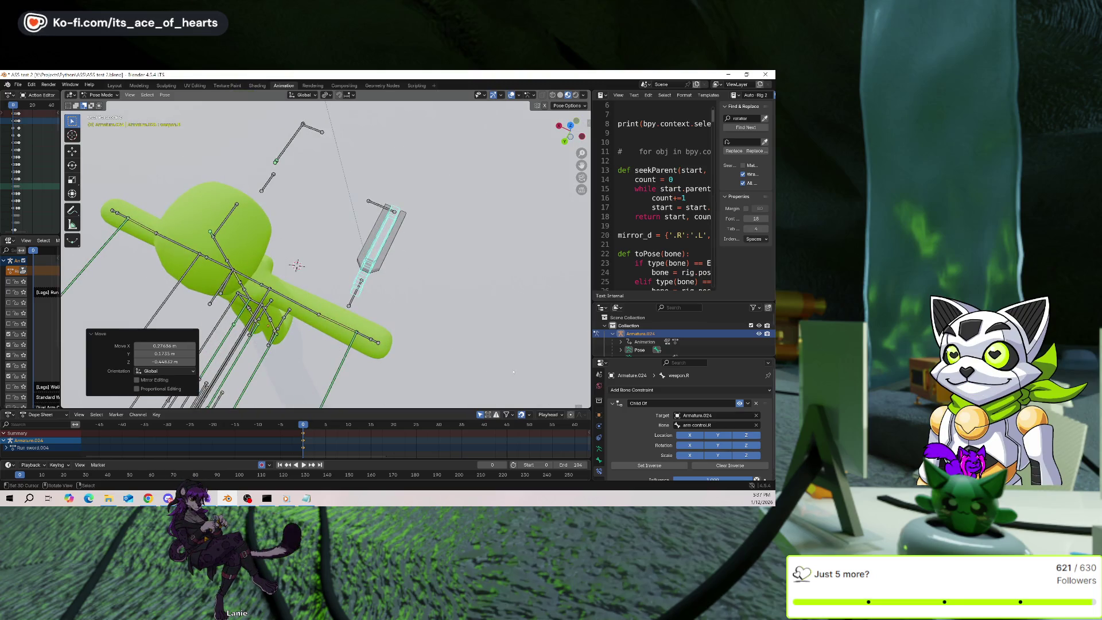
click(343, 356)
scroll(761, 397, down, 3)
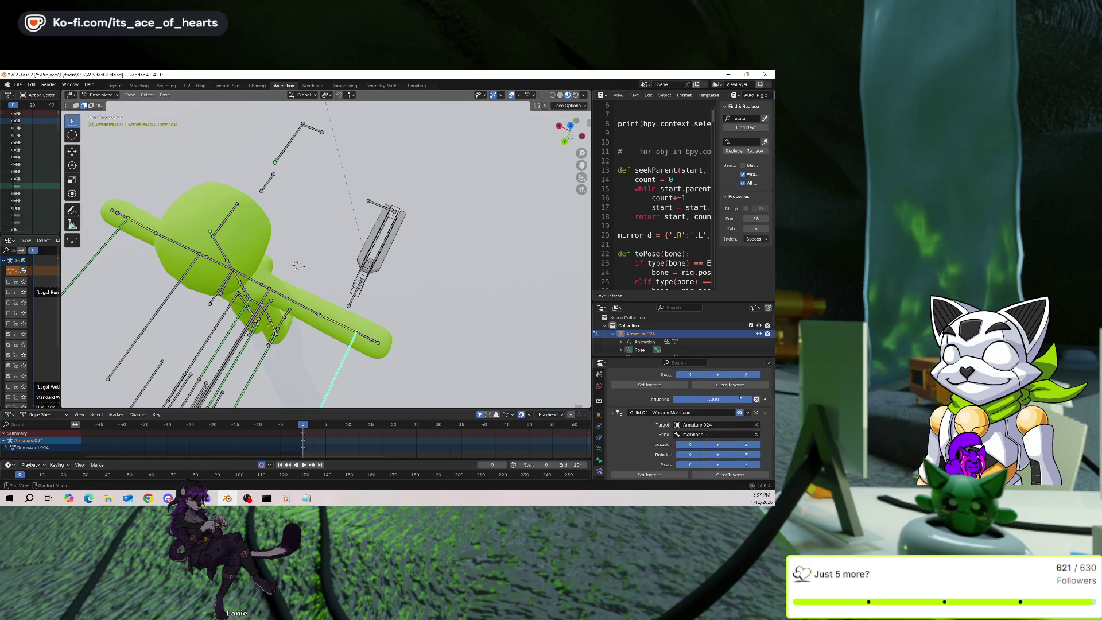
scroll(691, 424, down, 3)
drag(691, 424, 757, 424)
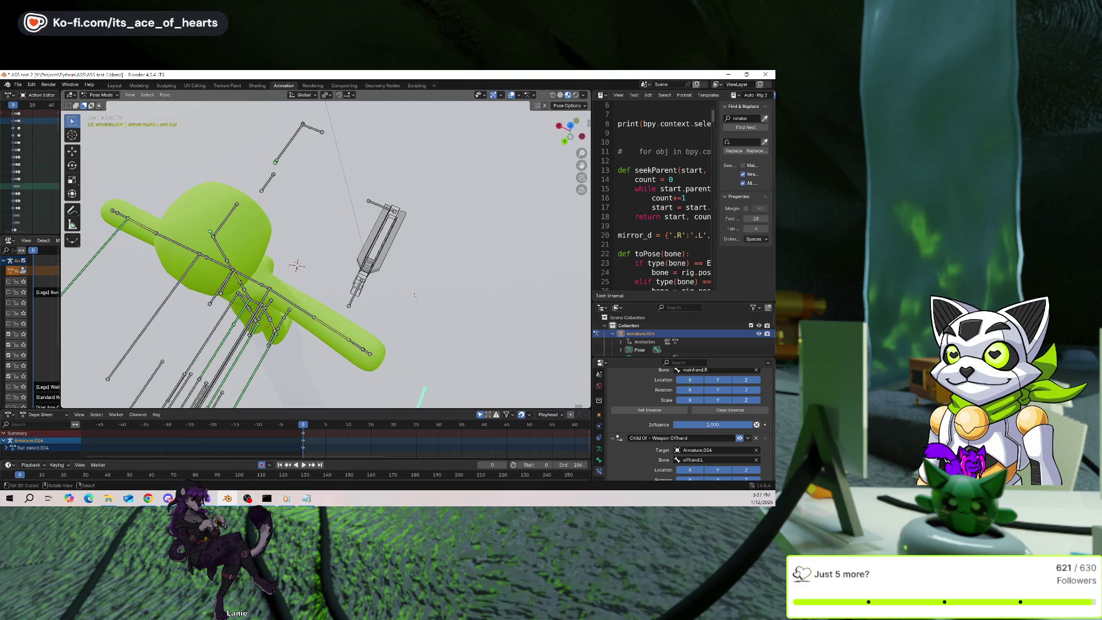
Place the 3D cursor at mainhand.R and snap arm ik.R onto the handle point.
click(349, 305)
alt+click(349, 304)
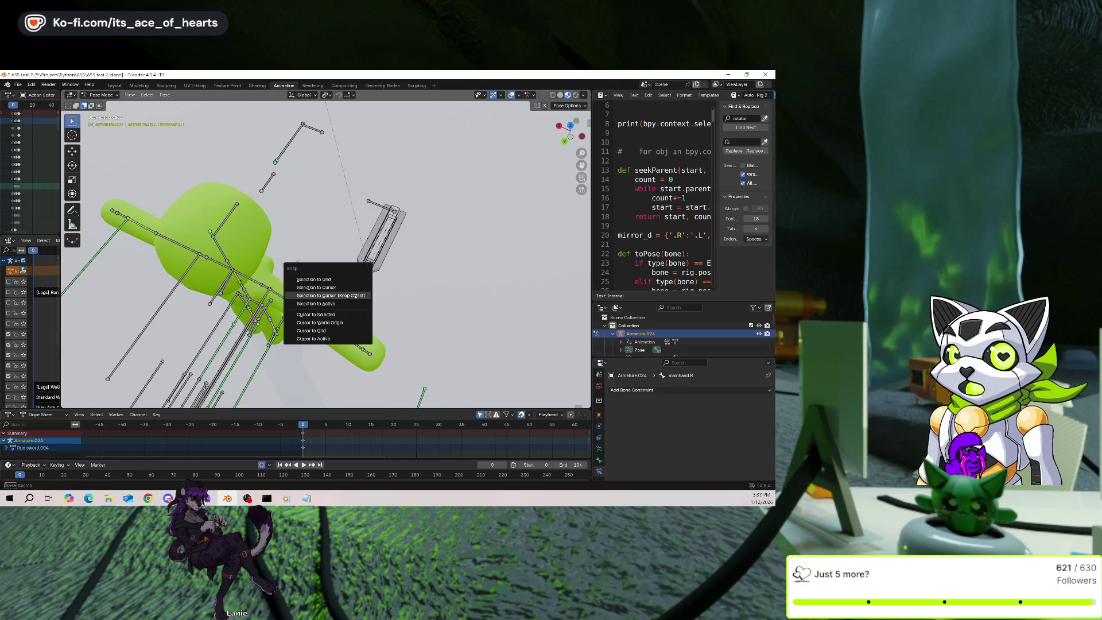
click(327, 314)
click(420, 395)
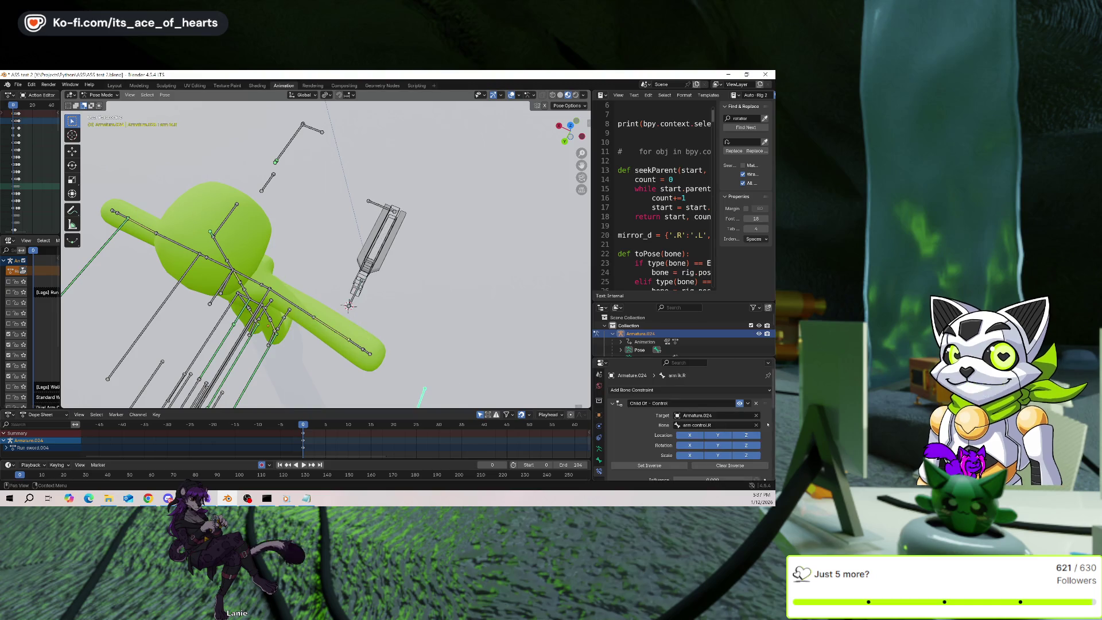
key(shift+s)
click(486, 342)
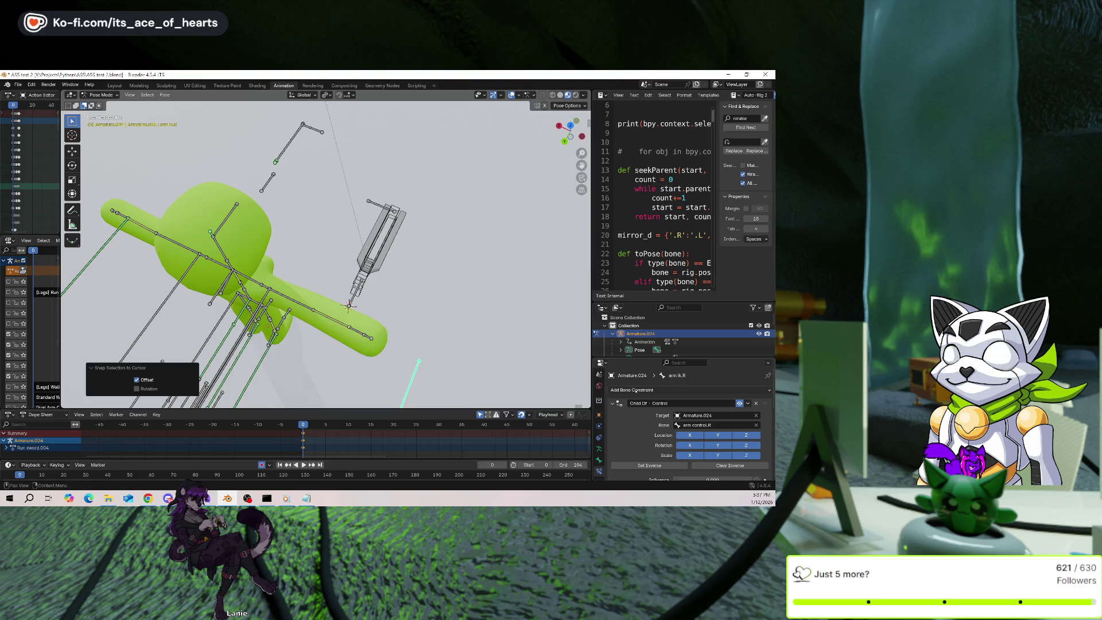
Reset the Control constraint's inverse, then clear and set the Weapon Mainhand inverse.
click(728, 465)
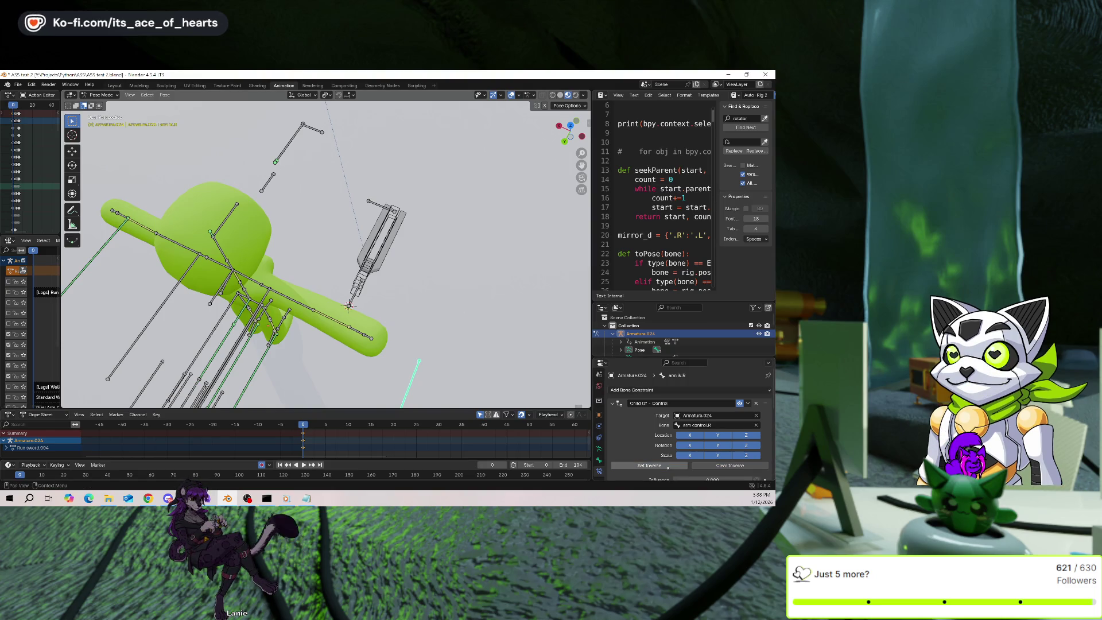
scroll(688, 459, down, 5)
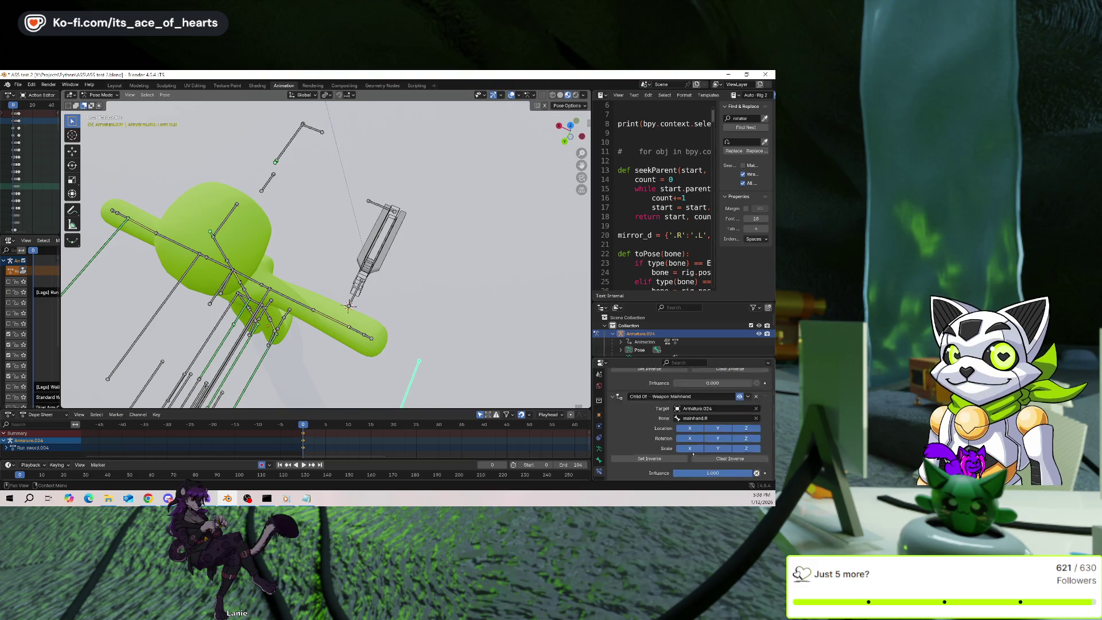
scroll(693, 454, down, 2)
click(730, 411)
click(665, 411)
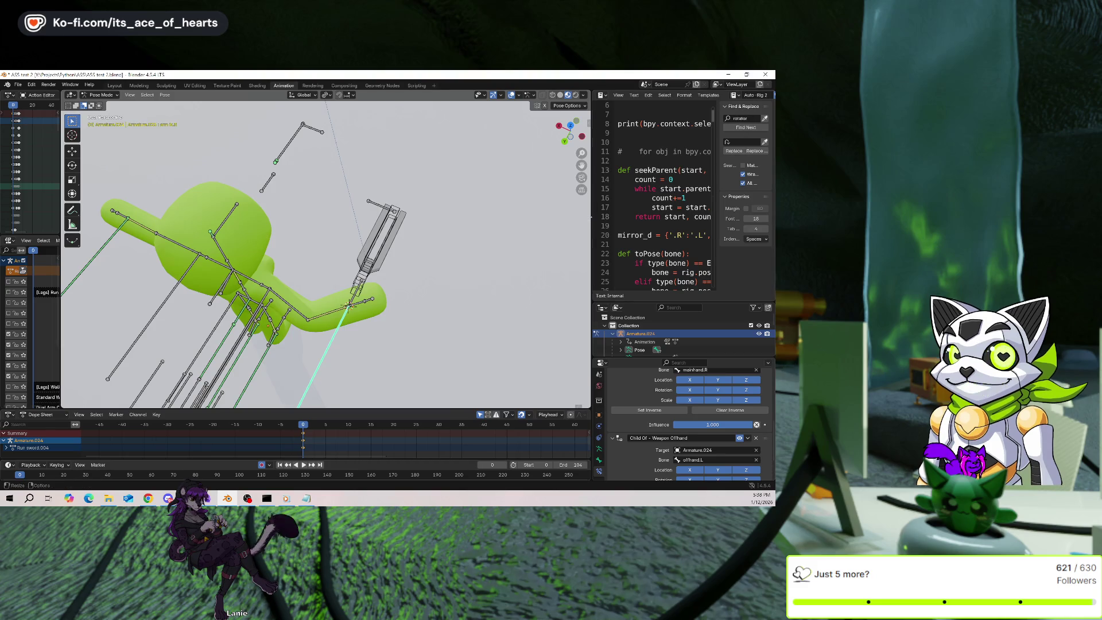
Widen the script editor and search the scripts for 'inverse'.
drag(592, 229, 541, 229)
click(743, 118)
text(inverse)
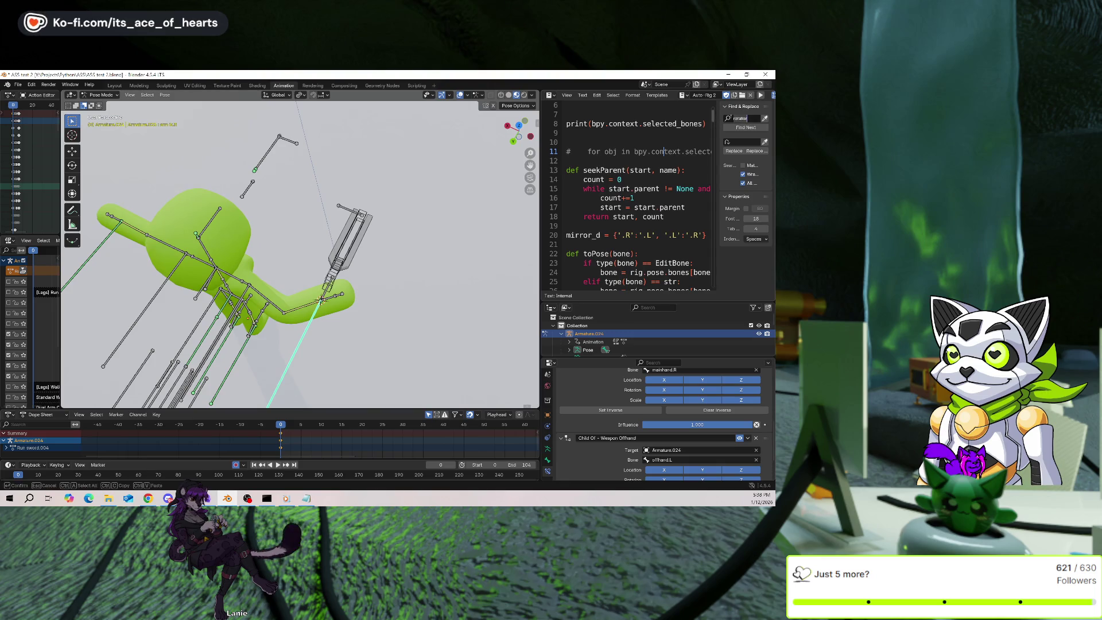
key(Return)
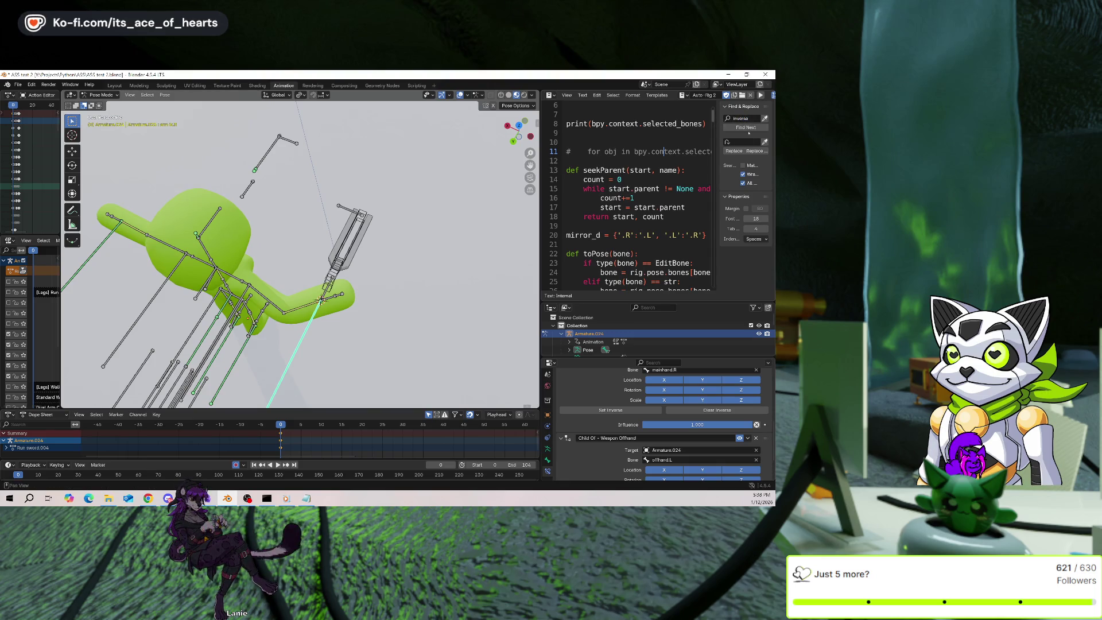
Step through the 'inverse' matches across scripts until reaching the look-at test script.
click(736, 127)
click(744, 127)
click(744, 127)
click(744, 127)
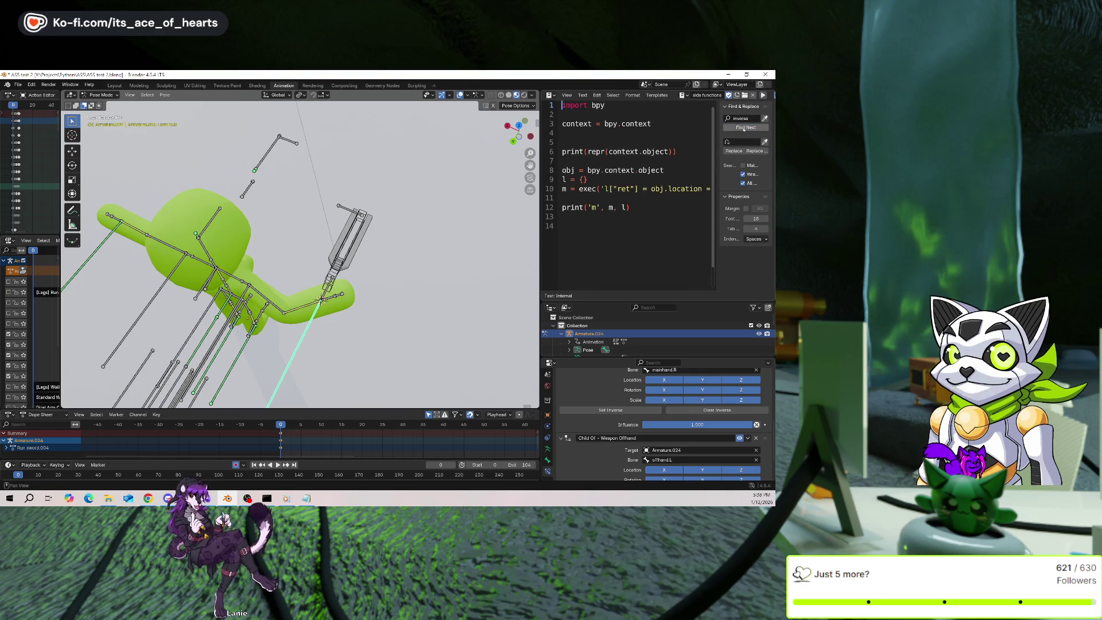
click(744, 127)
click(744, 128)
click(743, 127)
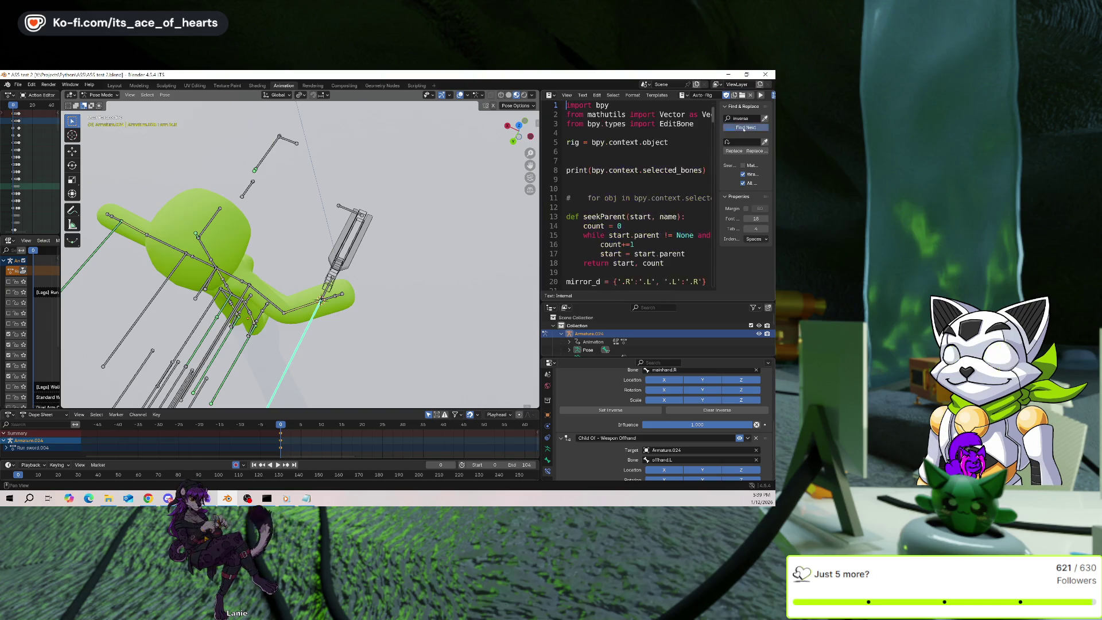
click(744, 127)
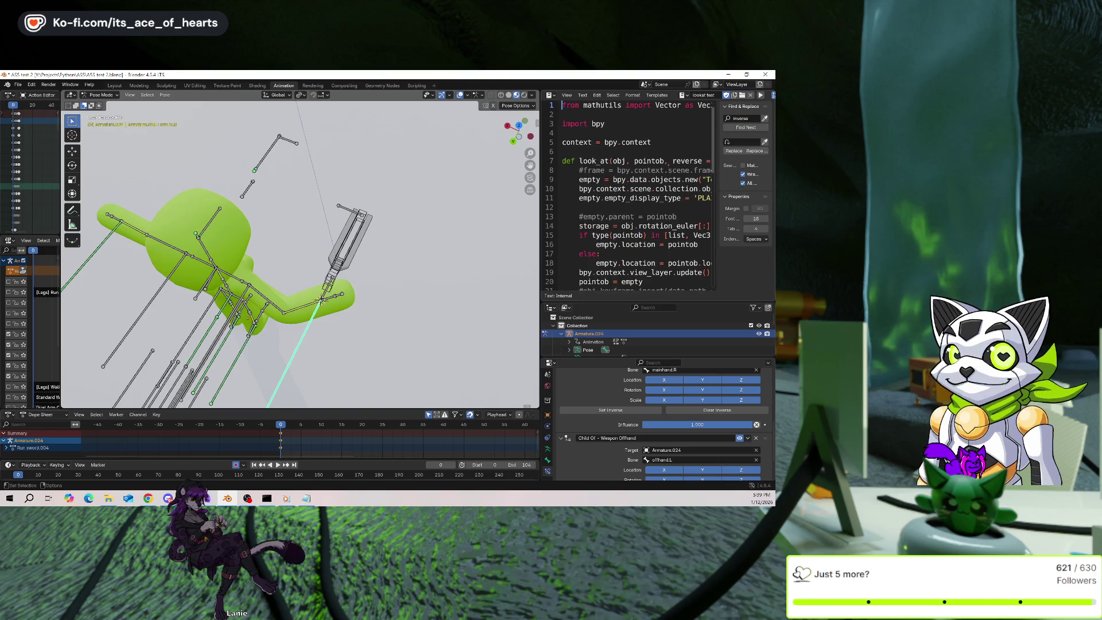
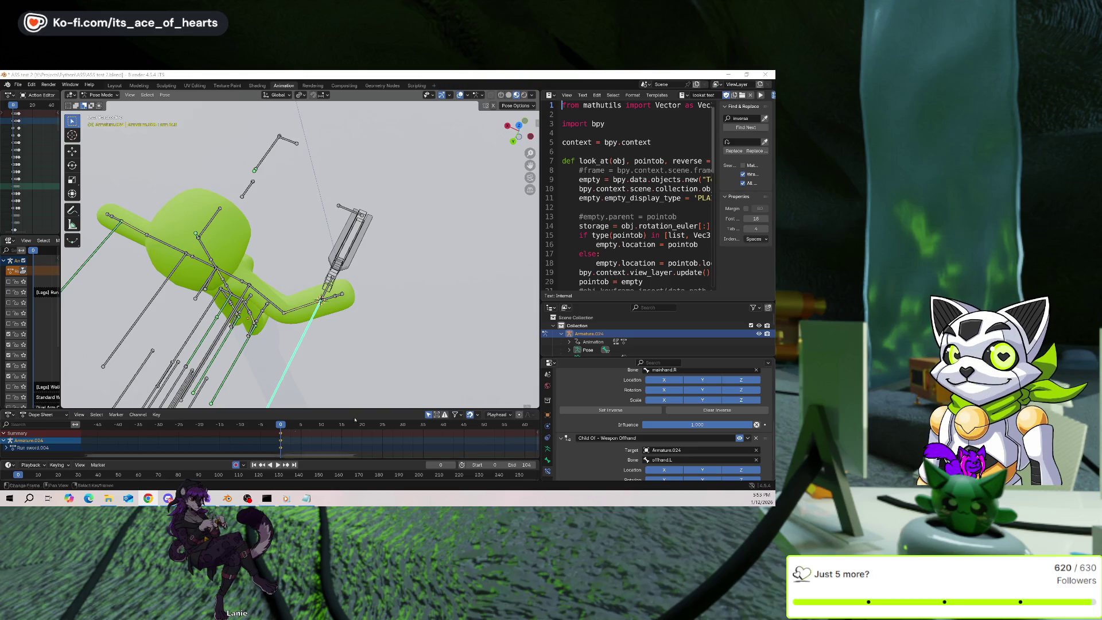
Move and stretch the arm bone toward the sword's handle.
middle_drag(424, 206, 460, 247)
key(g)
click(497, 290)
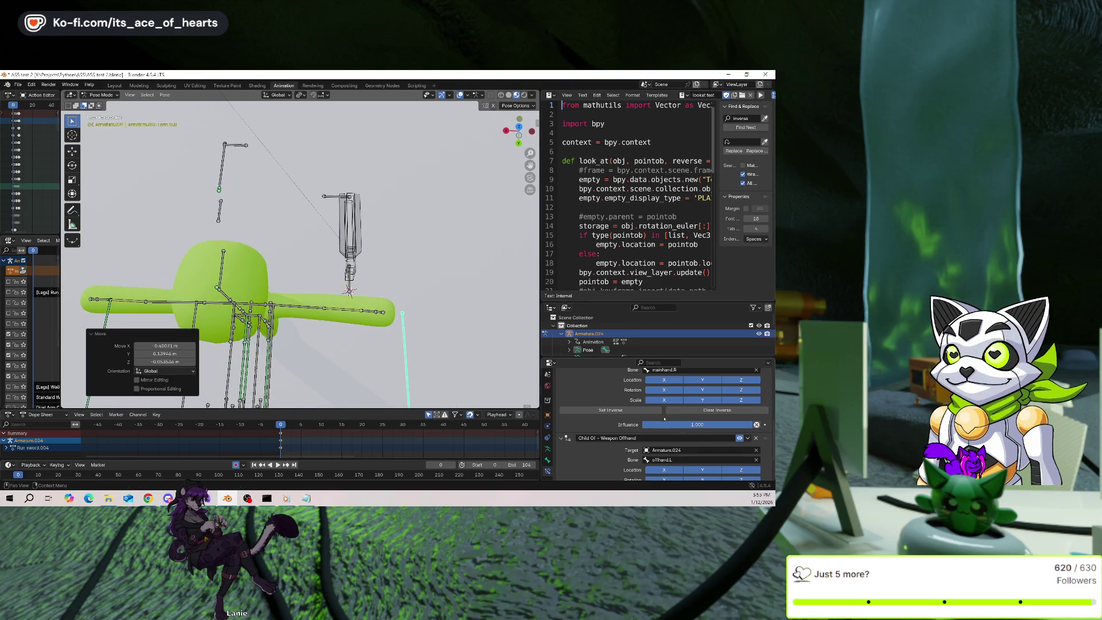
key(s)
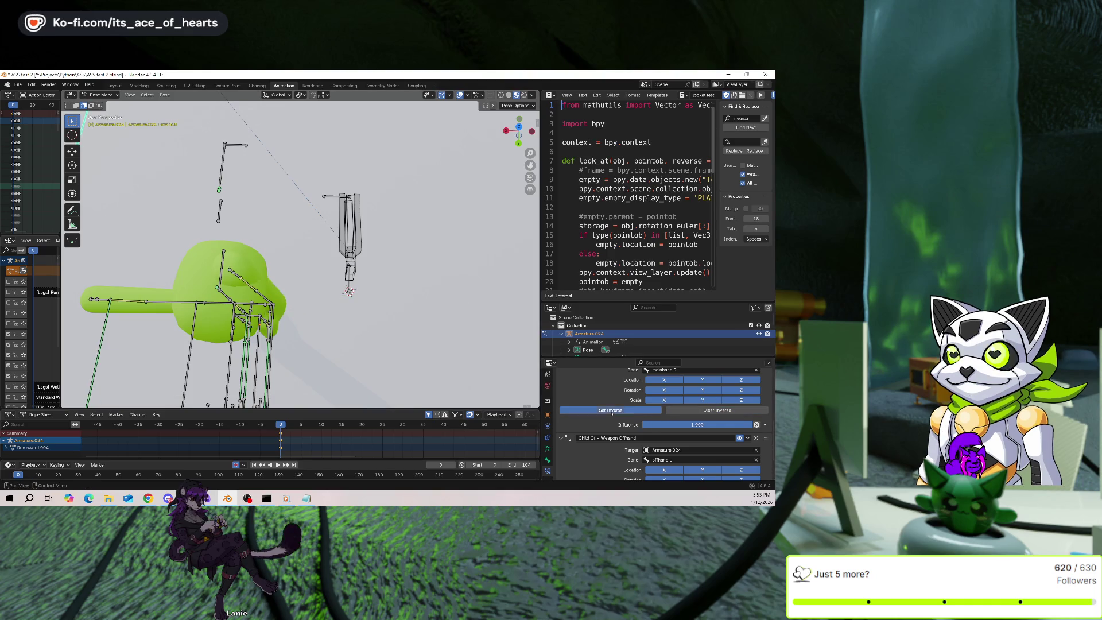
click(396, 311)
Snap the arm bone to the 3D cursor, then widen the script editor.
key(shift+s)
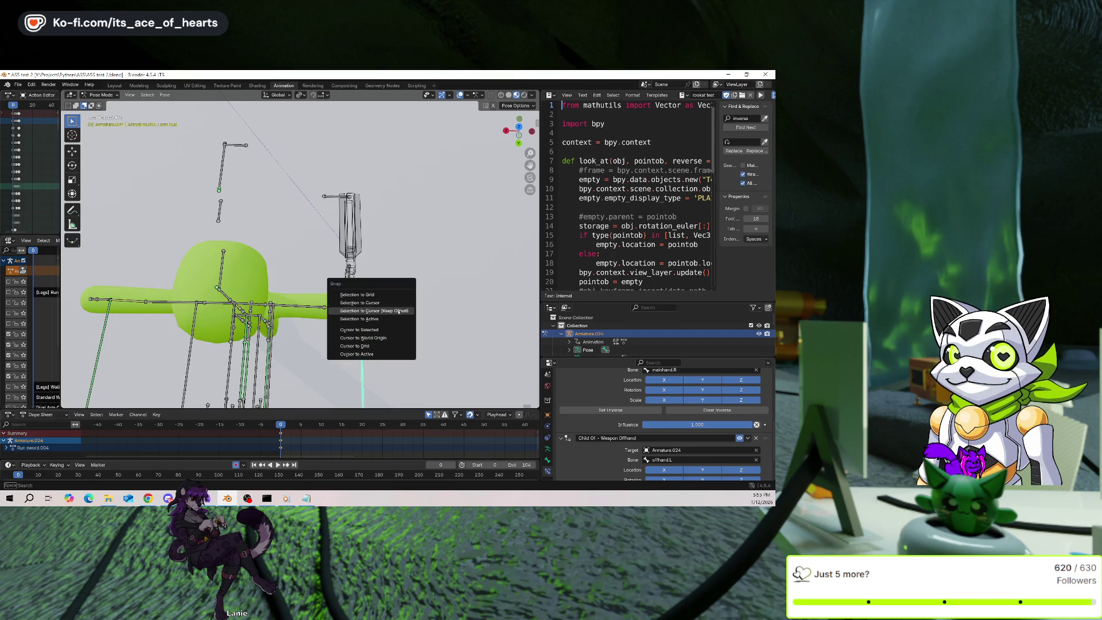
click(398, 313)
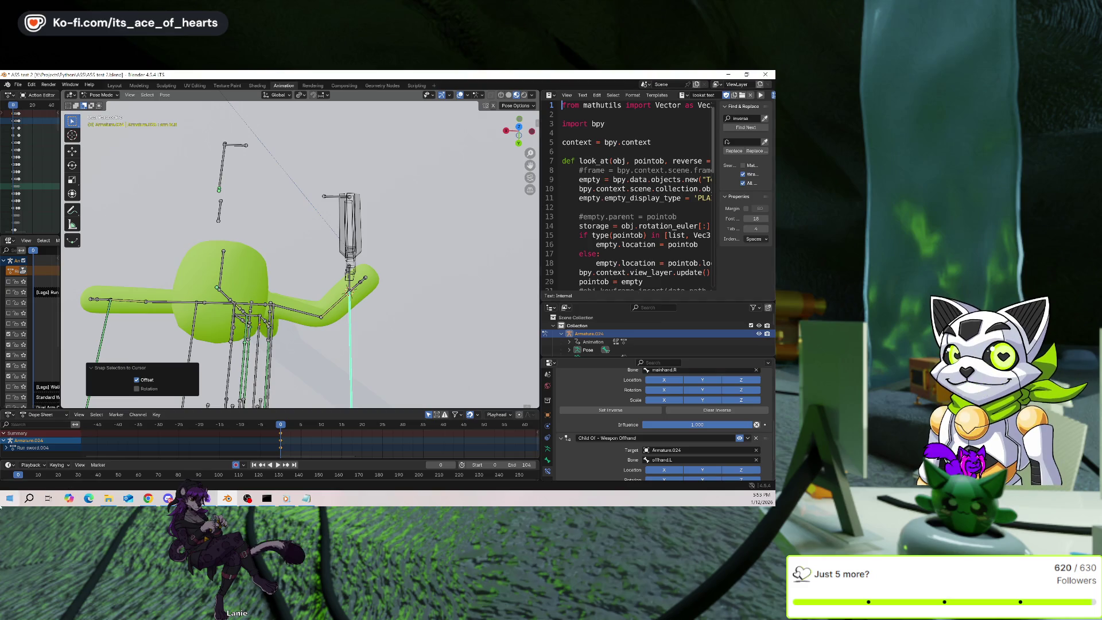
key(alt+Tab)
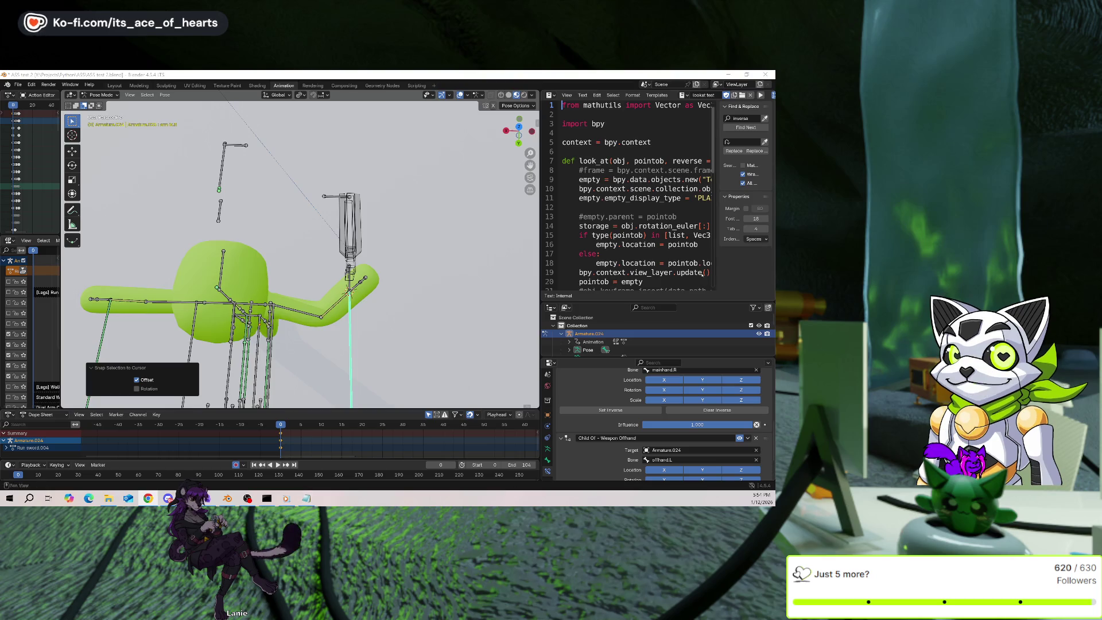
drag(541, 261, 513, 262)
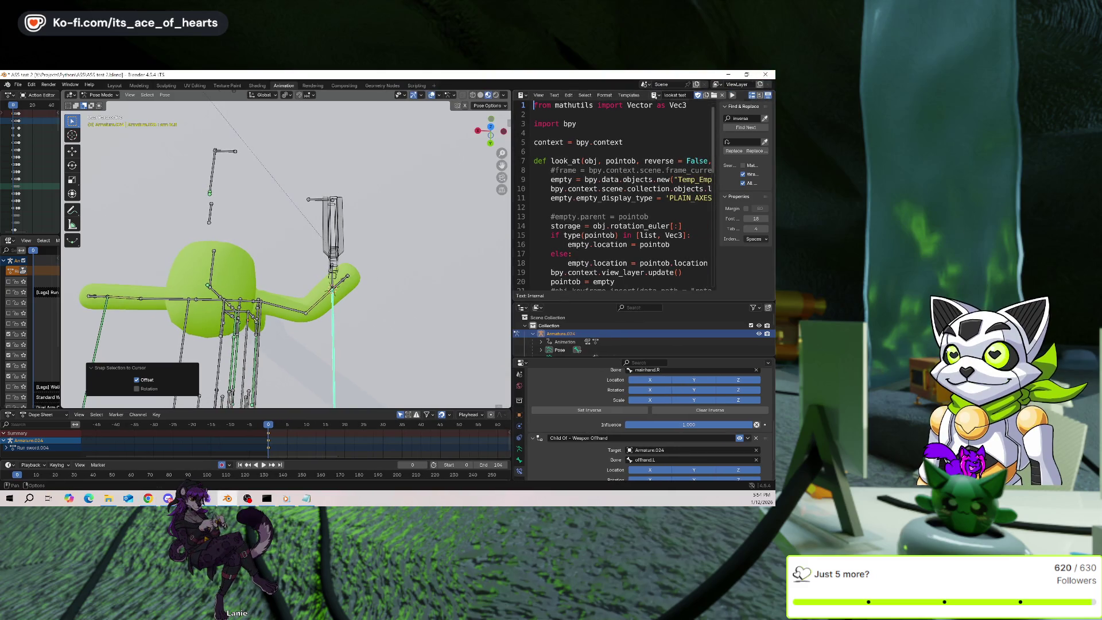
Open the Lookat Test 2 script and rename it to 'test functions'.
click(654, 95)
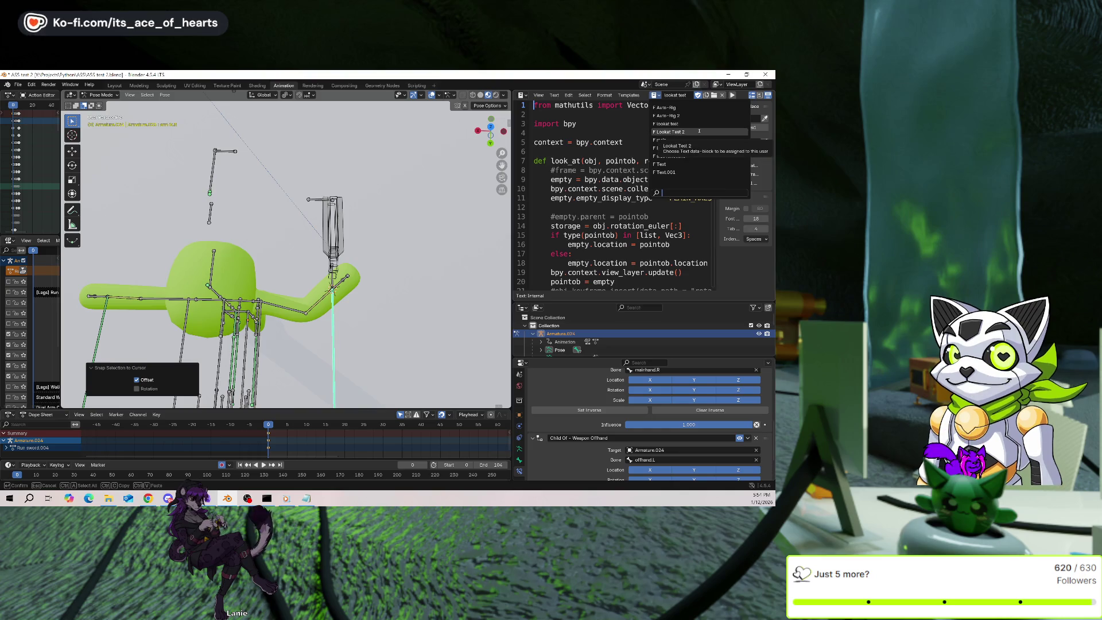
click(699, 132)
click(679, 96)
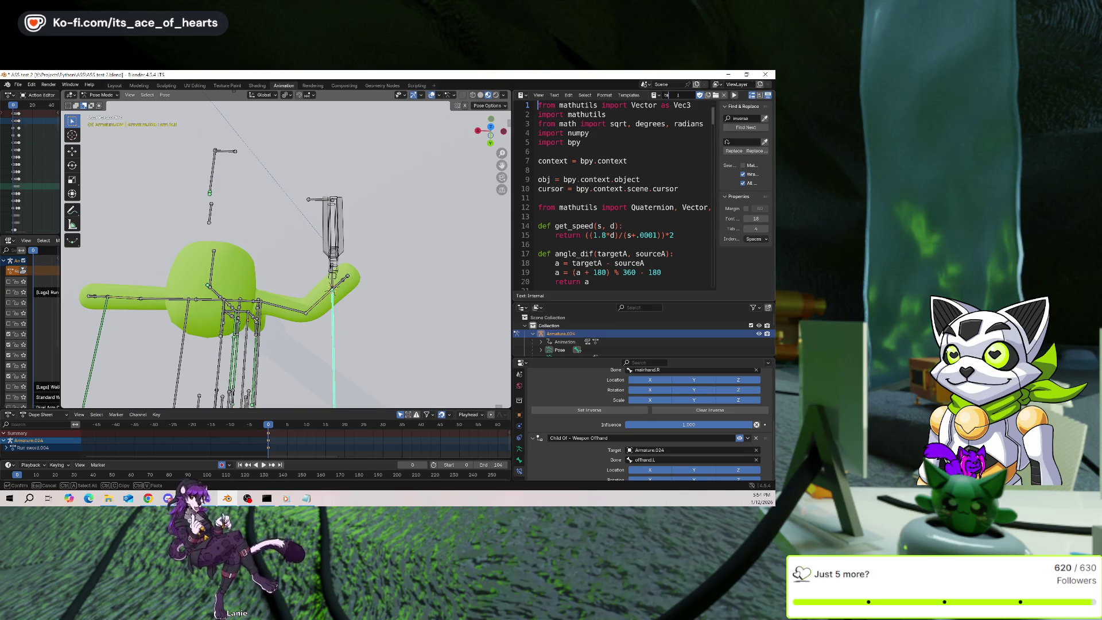
text(st functions)
key(Return)
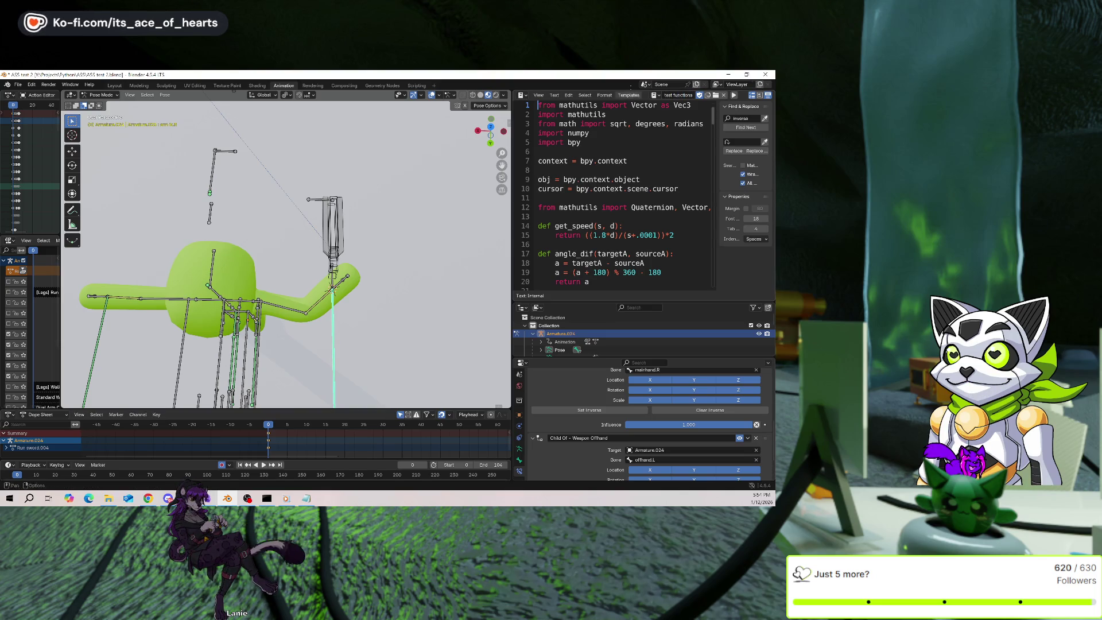
Scroll through the script and enlarge the outliner and Text Editor areas.
scroll(622, 195, down, 7)
scroll(624, 208, down, 20)
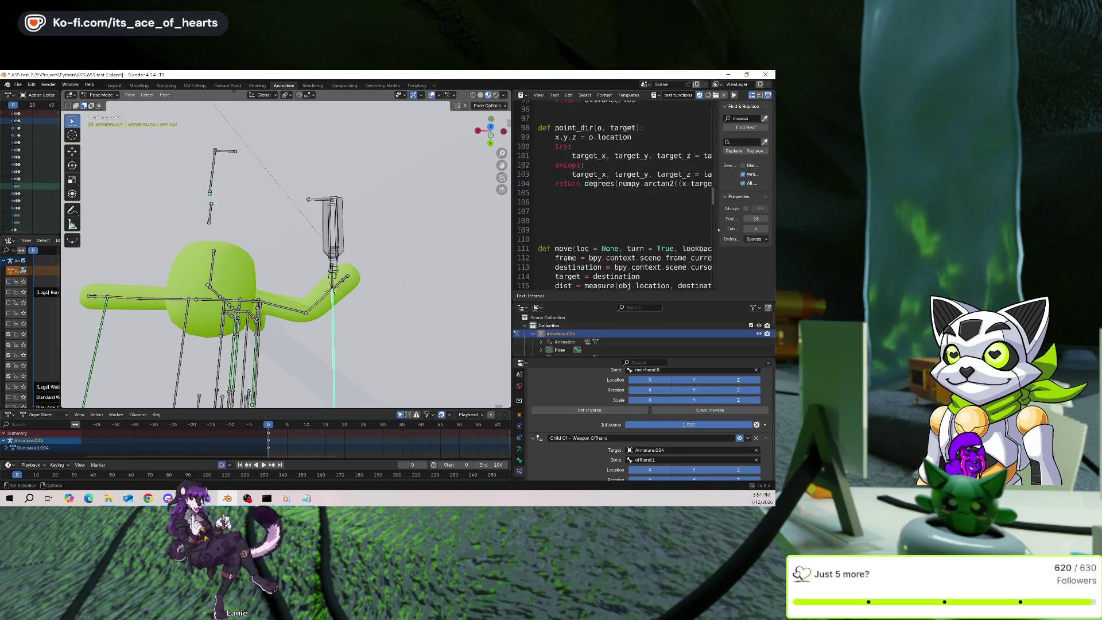
scroll(625, 207, up, 15)
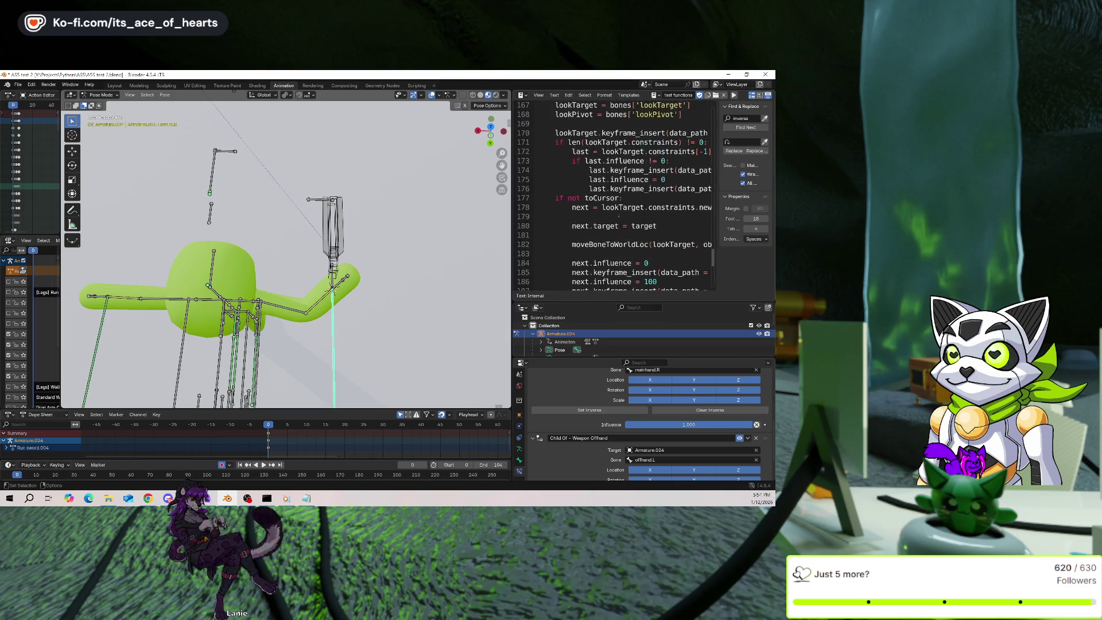
scroll(625, 207, up, 7)
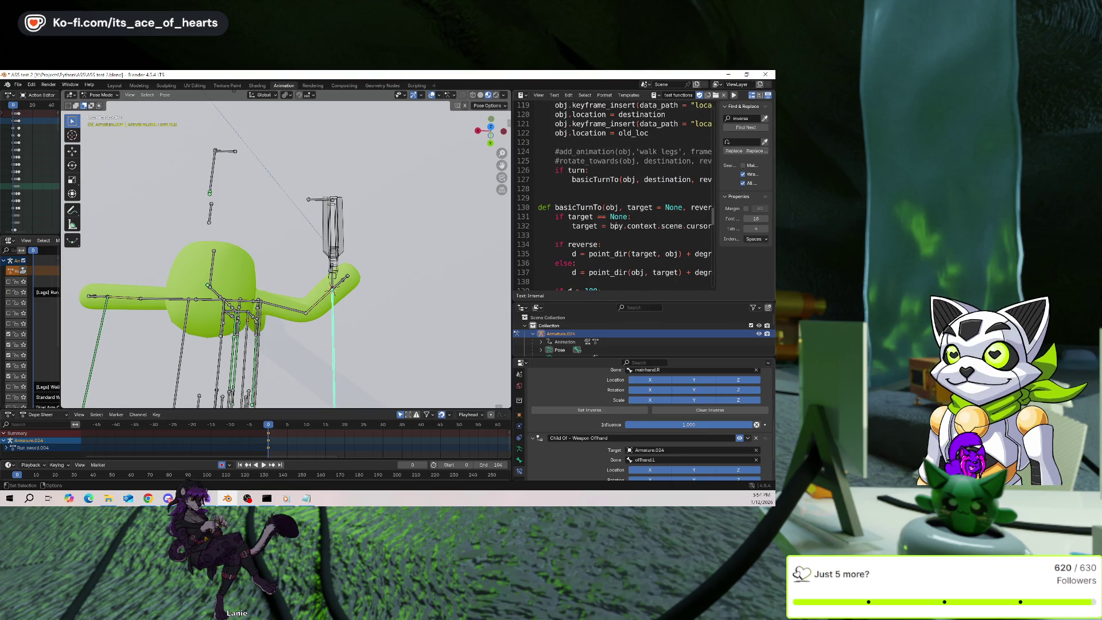
scroll(624, 207, down, 14)
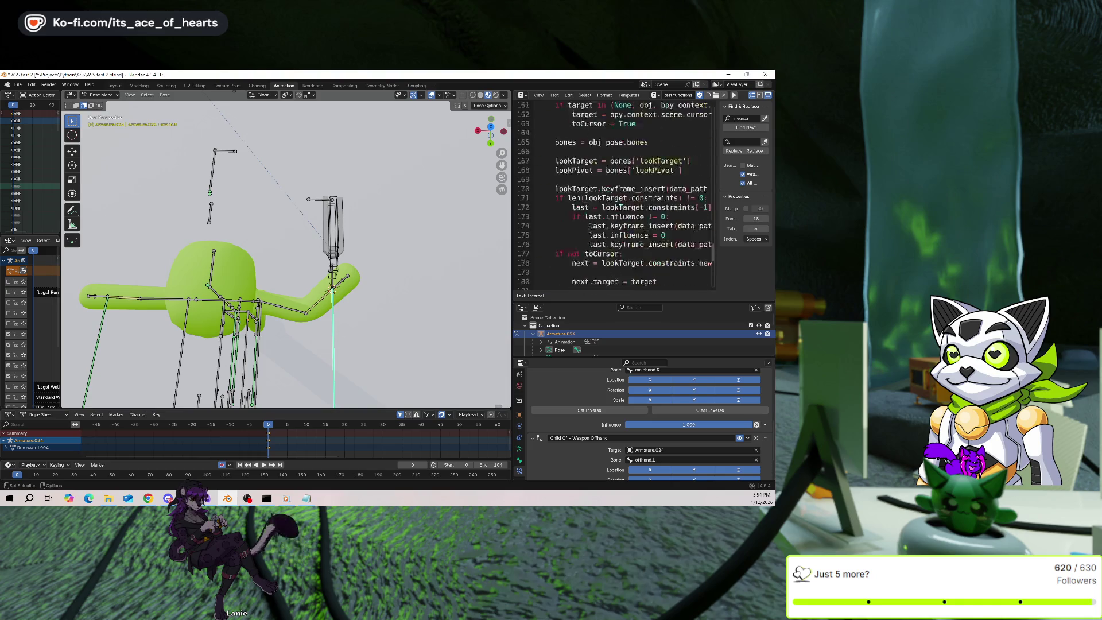
scroll(614, 195, down, 7)
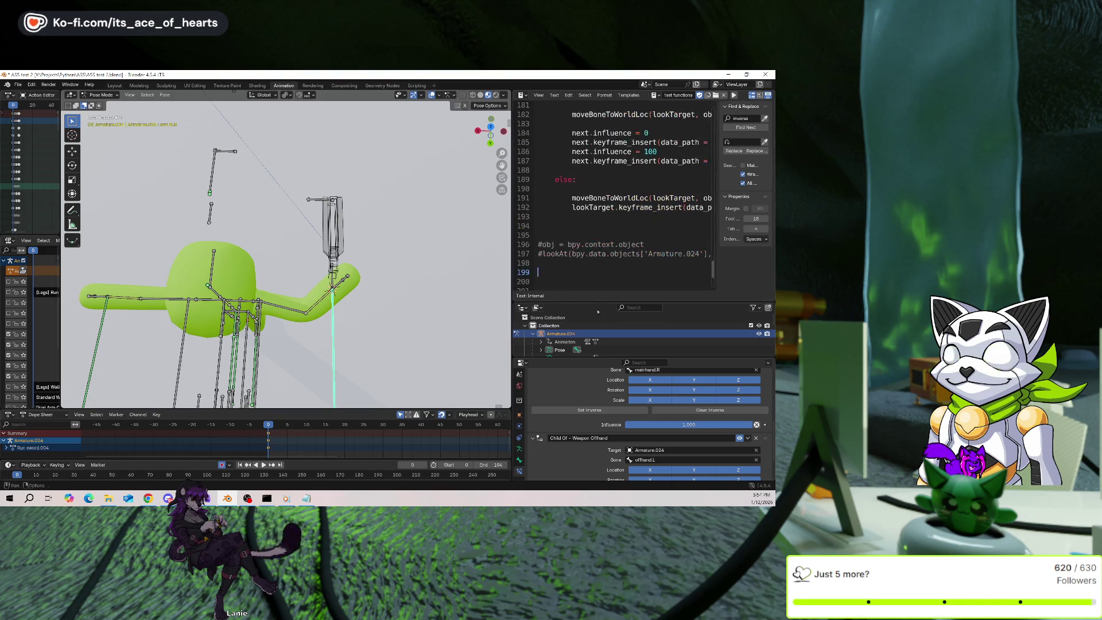
drag(597, 357, 607, 443)
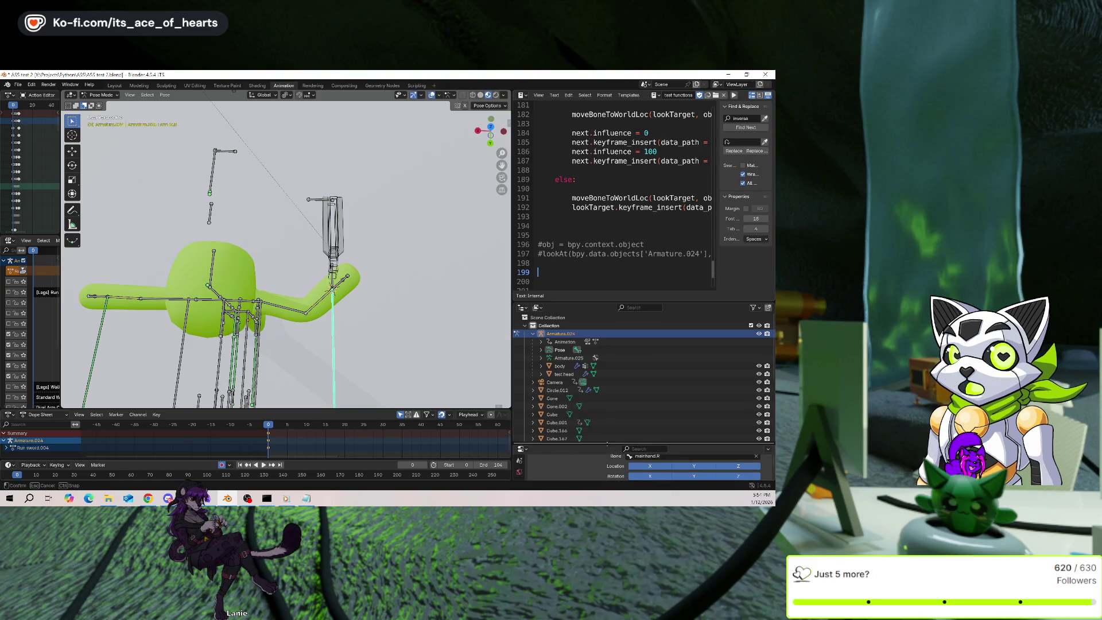
drag(607, 303, 607, 394)
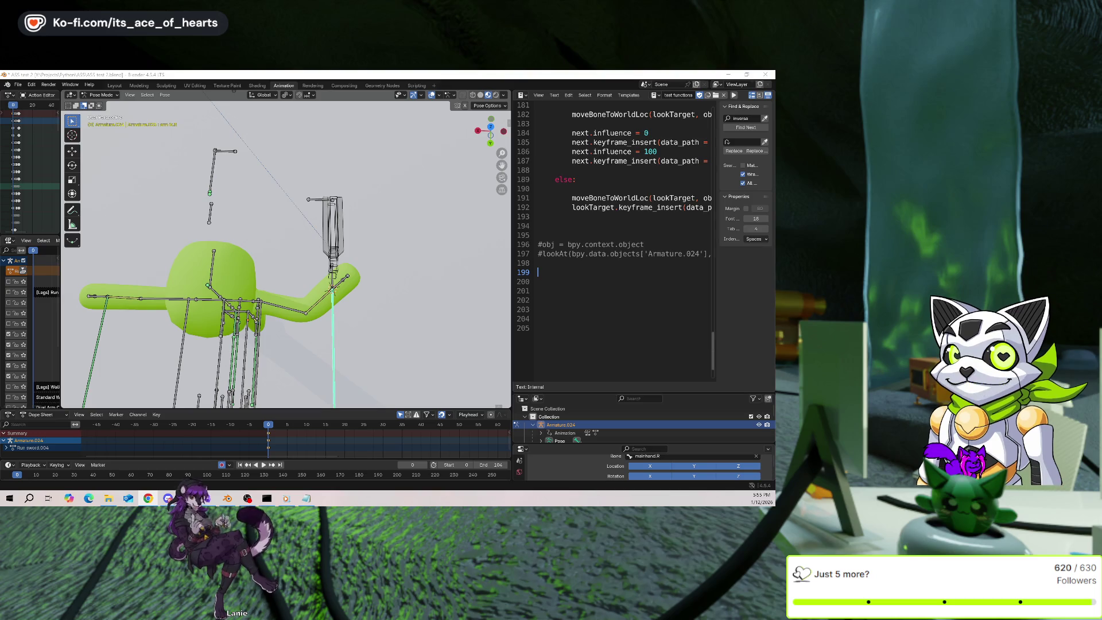
Type a def grab() stub on line 200 of the script.
click(641, 289)
click(634, 286)
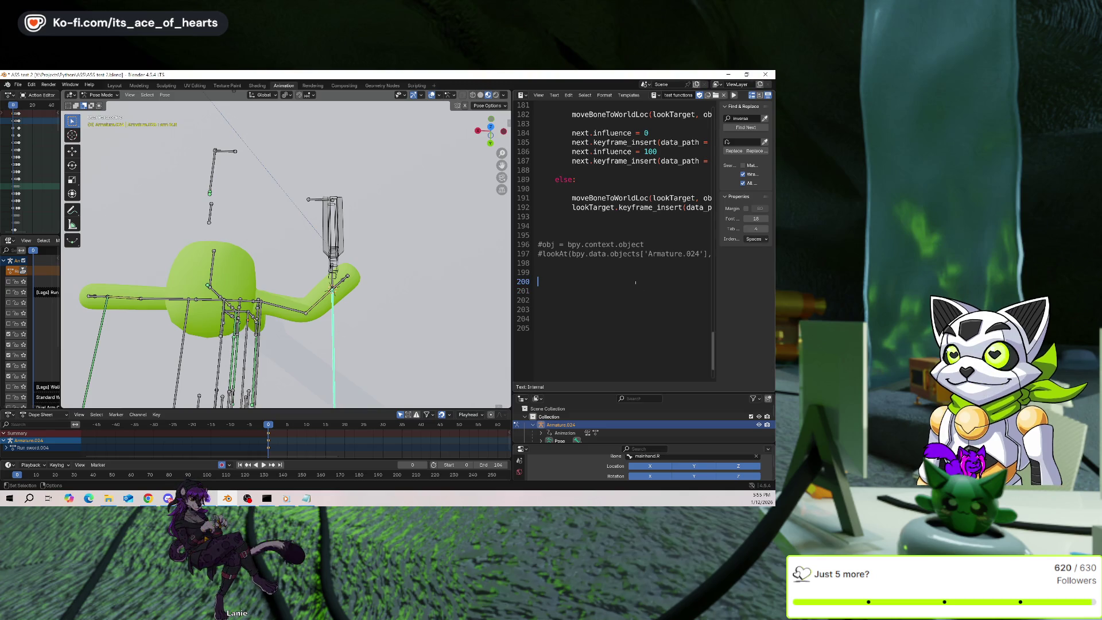
text(def grab)
text(()
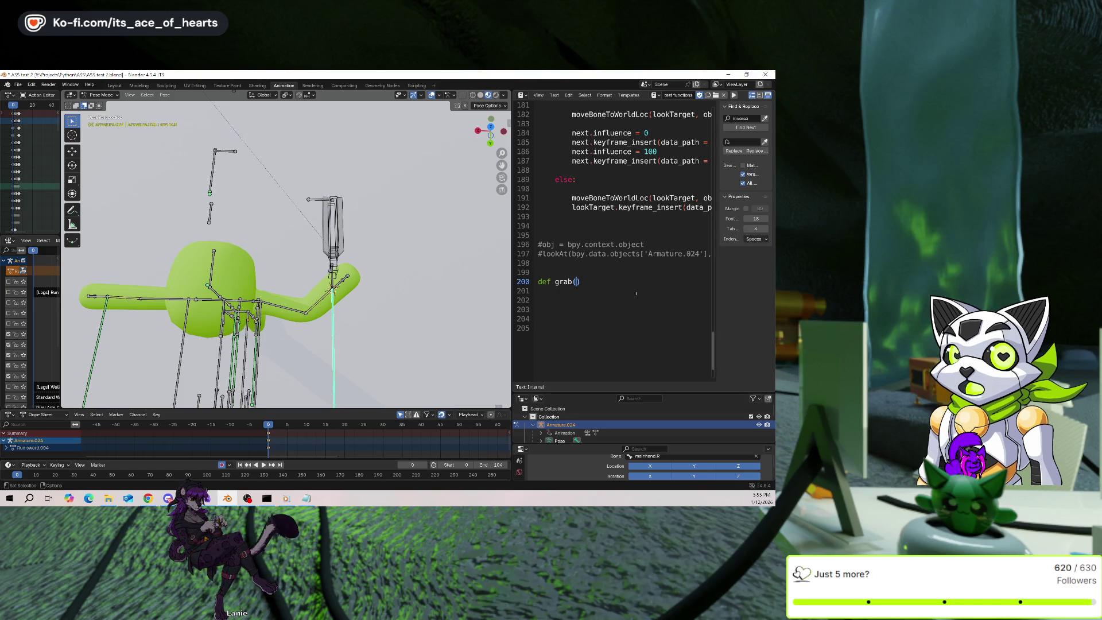
click(646, 277)
scroll(645, 277, up, 12)
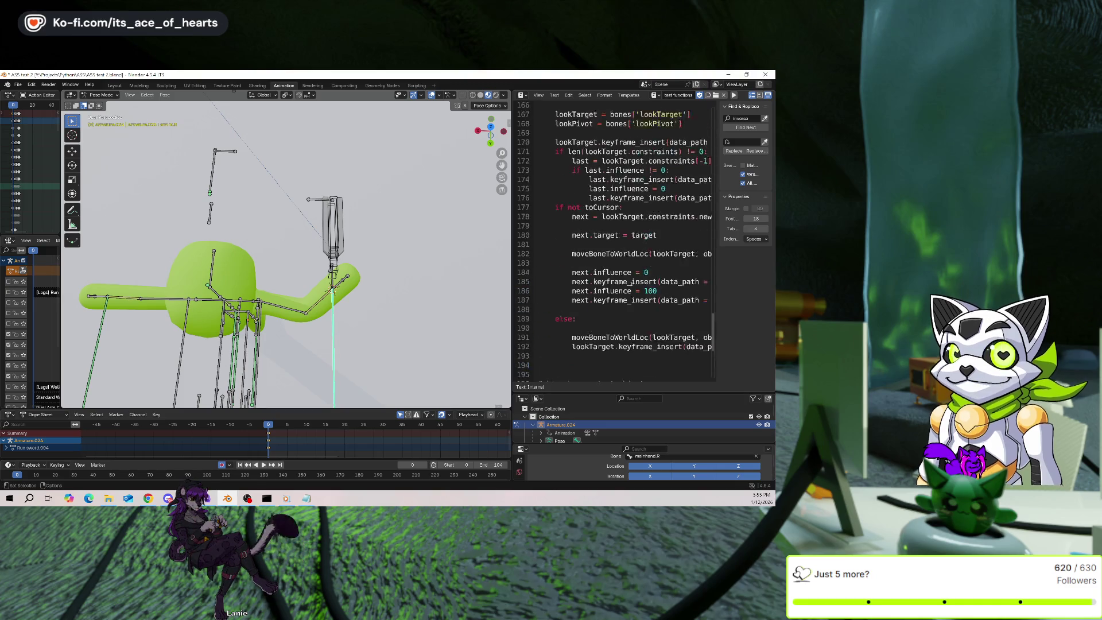
scroll(651, 283, down, 8)
scroll(651, 283, down, 6)
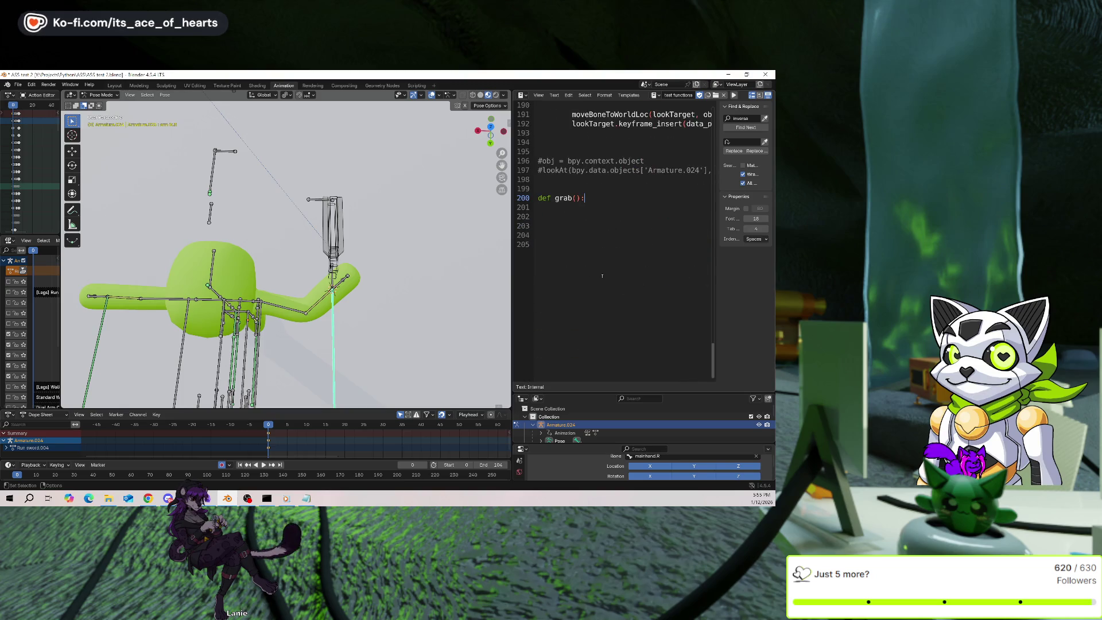
scroll(651, 283, up, 2)
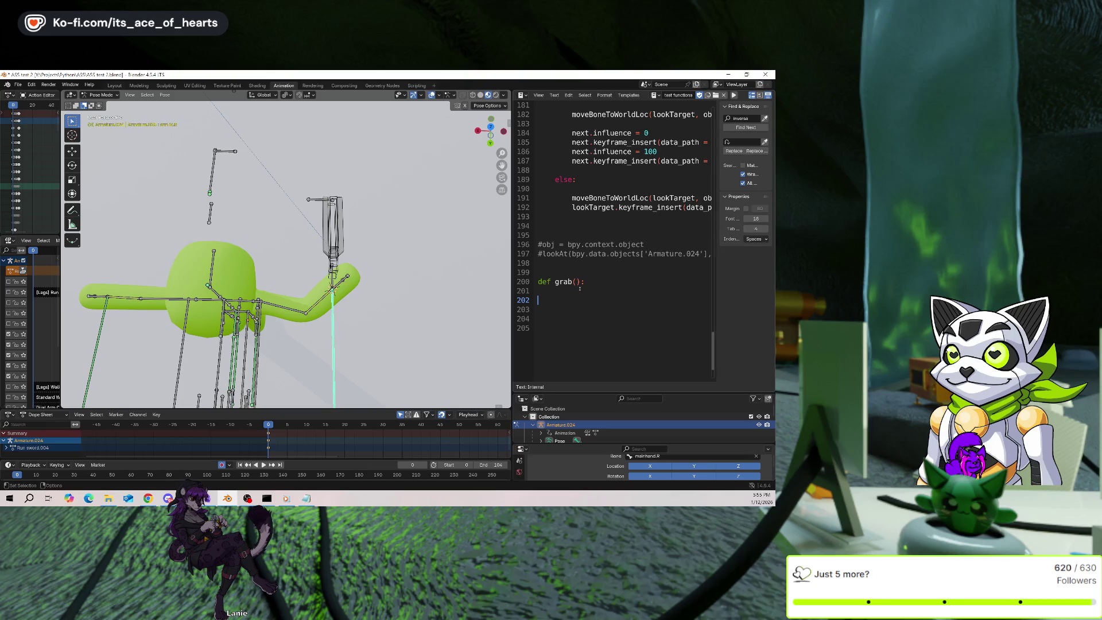
Begin a new def line below grab and enlarge the outliner and properties panels.
key(Return)
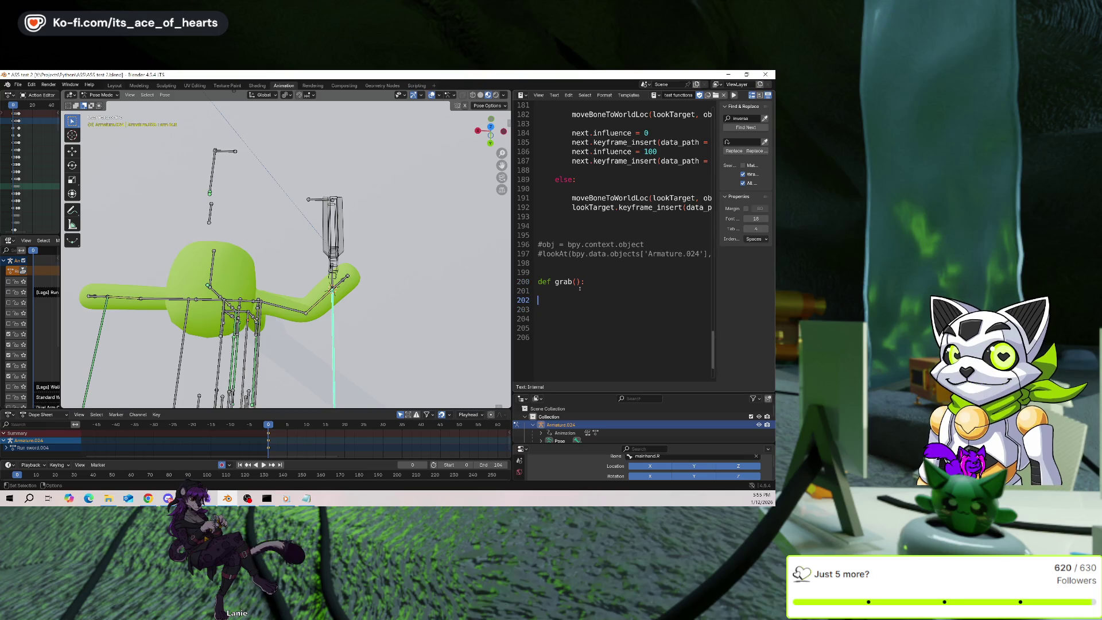
text(def)
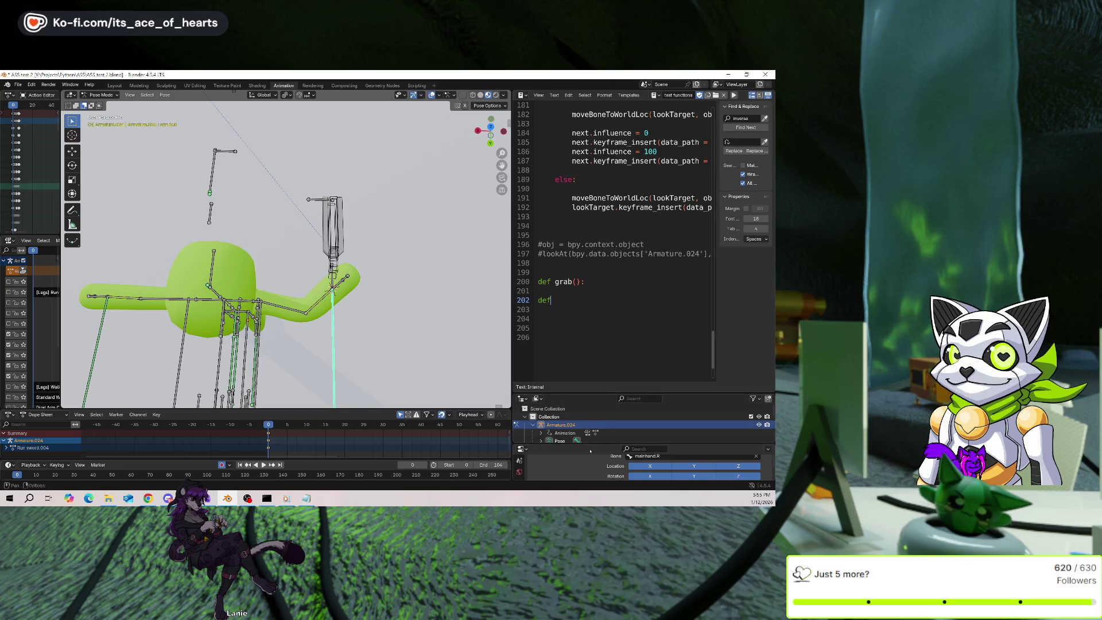
drag(581, 393, 579, 323)
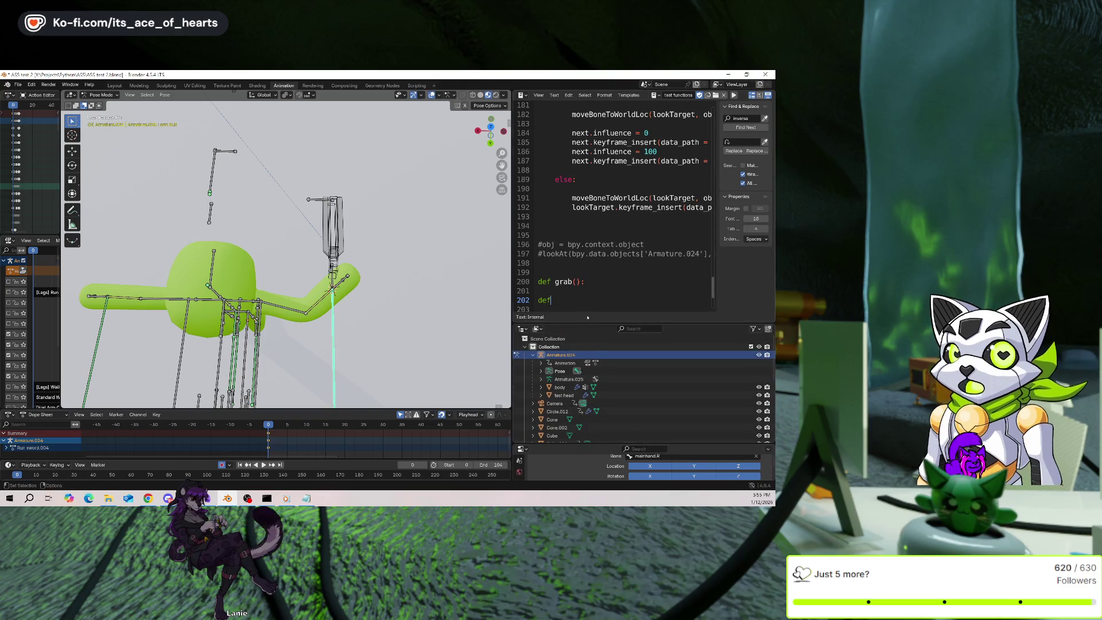
drag(575, 446, 573, 367)
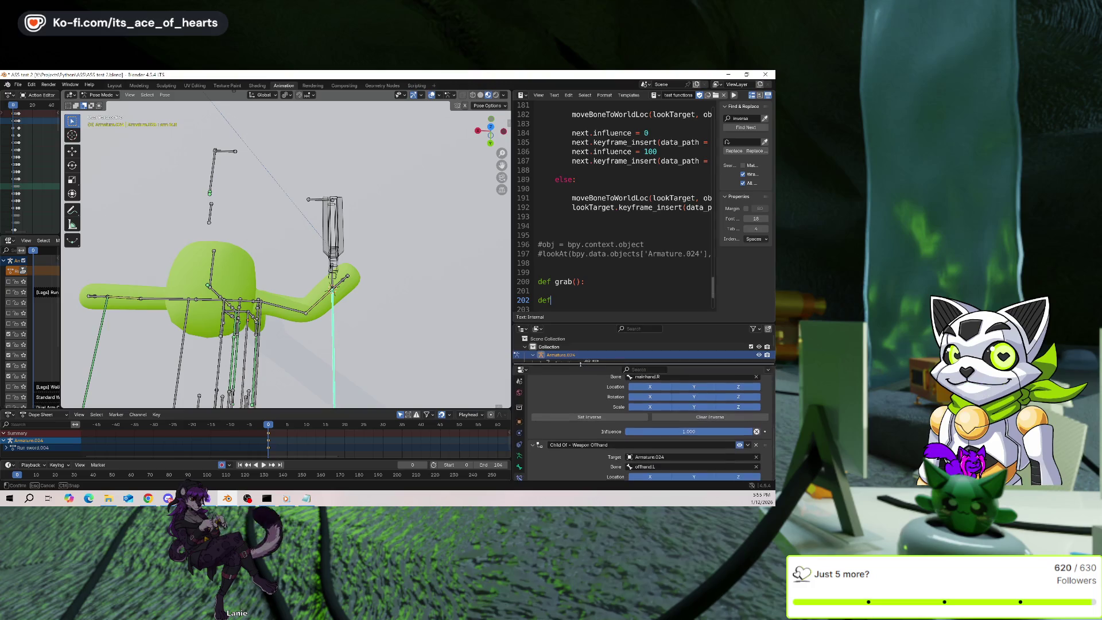
scroll(581, 274, down, 2)
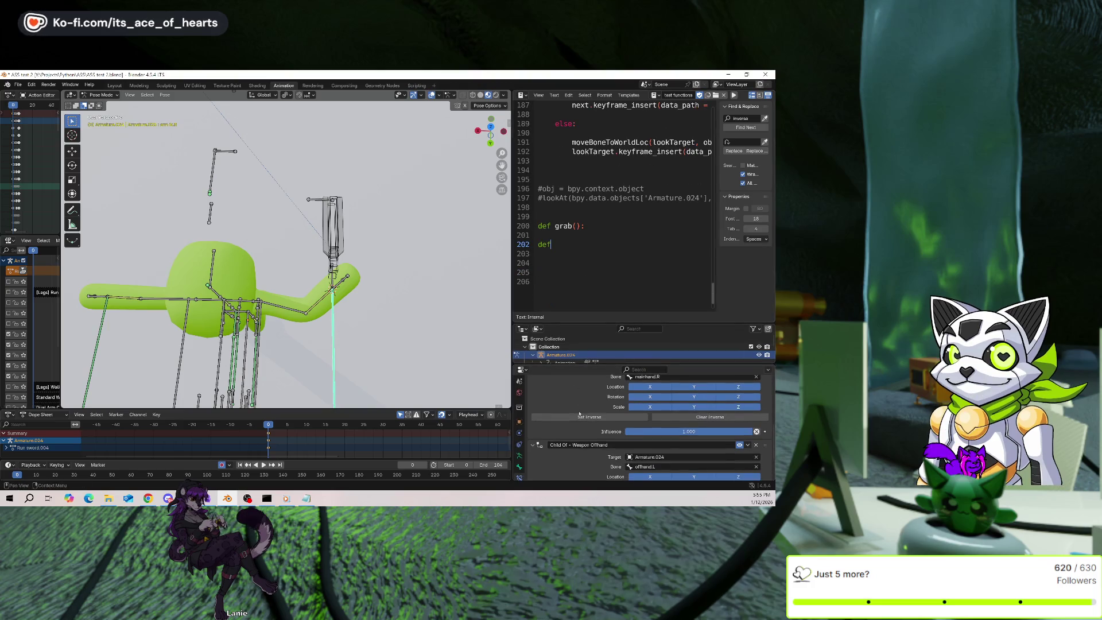
scroll(594, 412, down, 3)
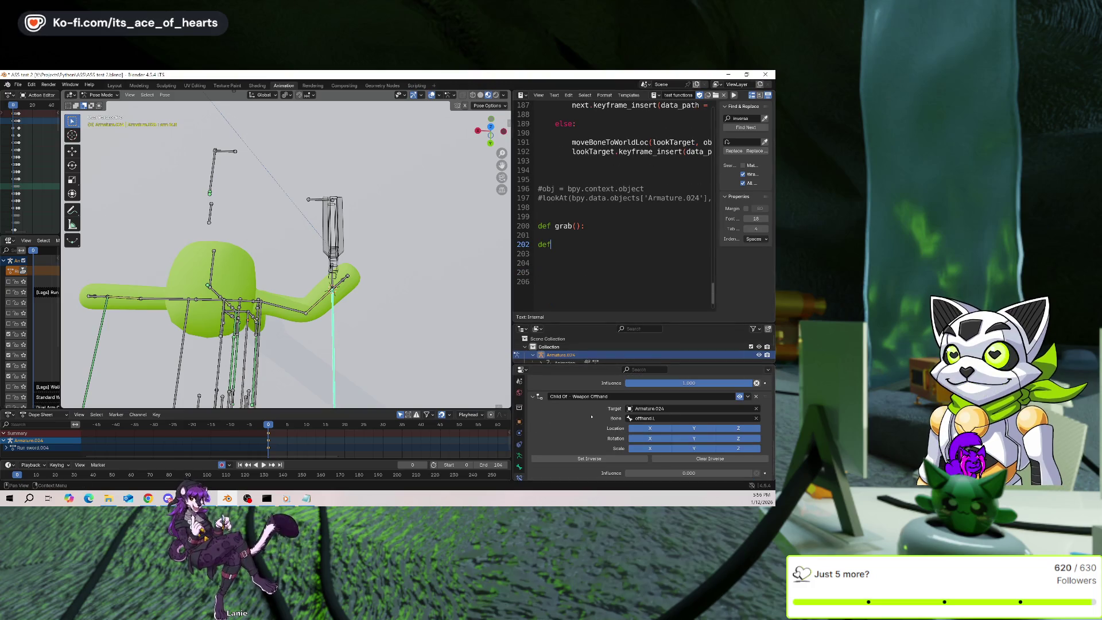
Add an obj parameter inside grab's parentheses.
click(577, 226)
text(objh)
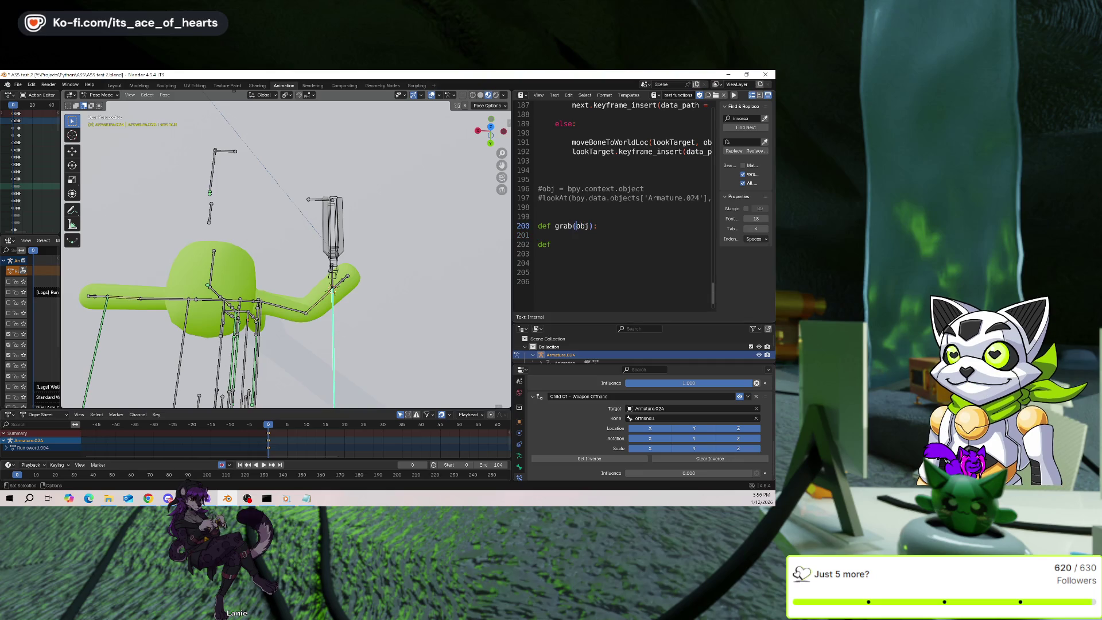
text(,)
click(537, 243)
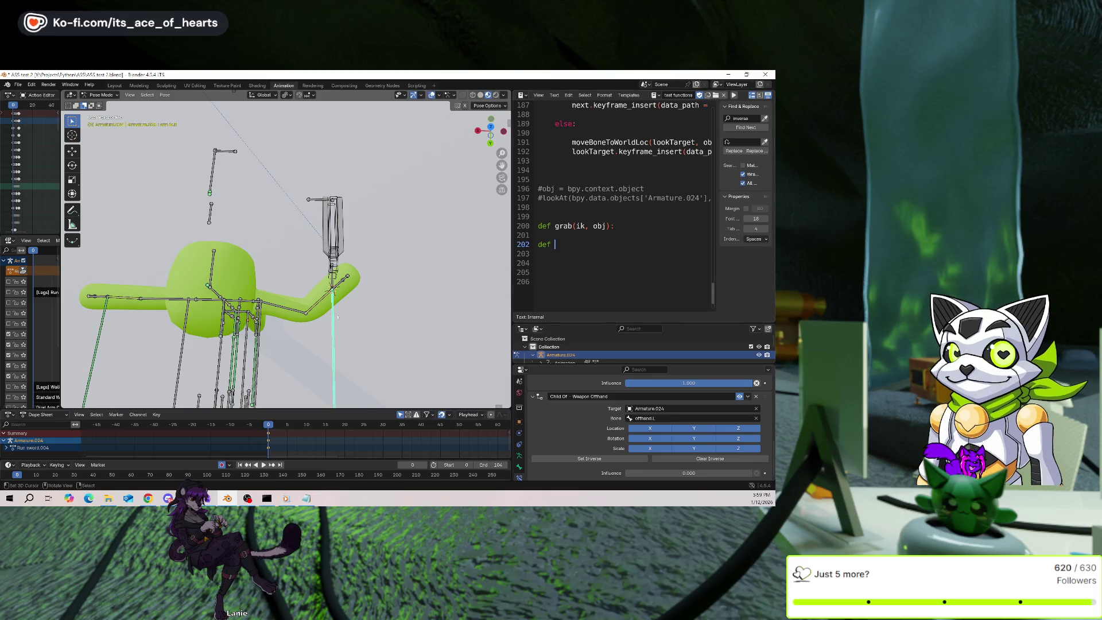
Place the cursor on the blank line below the def grab(ik, obj): stub.
click(581, 250)
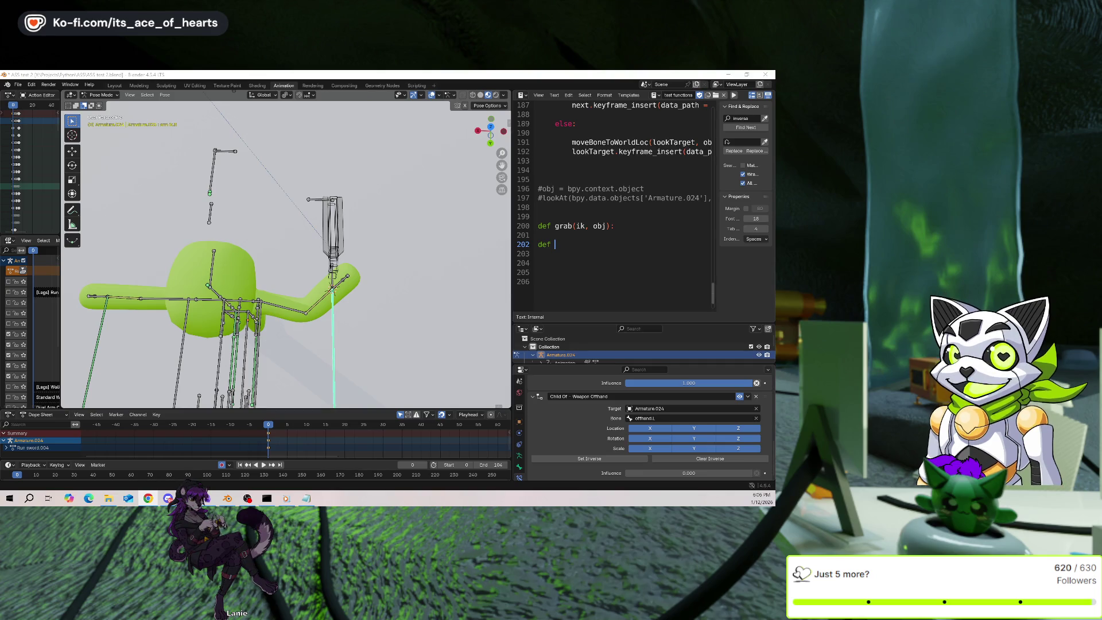
Return the cursor to the empty line beneath the grab(ik, obj) definition.
click(538, 253)
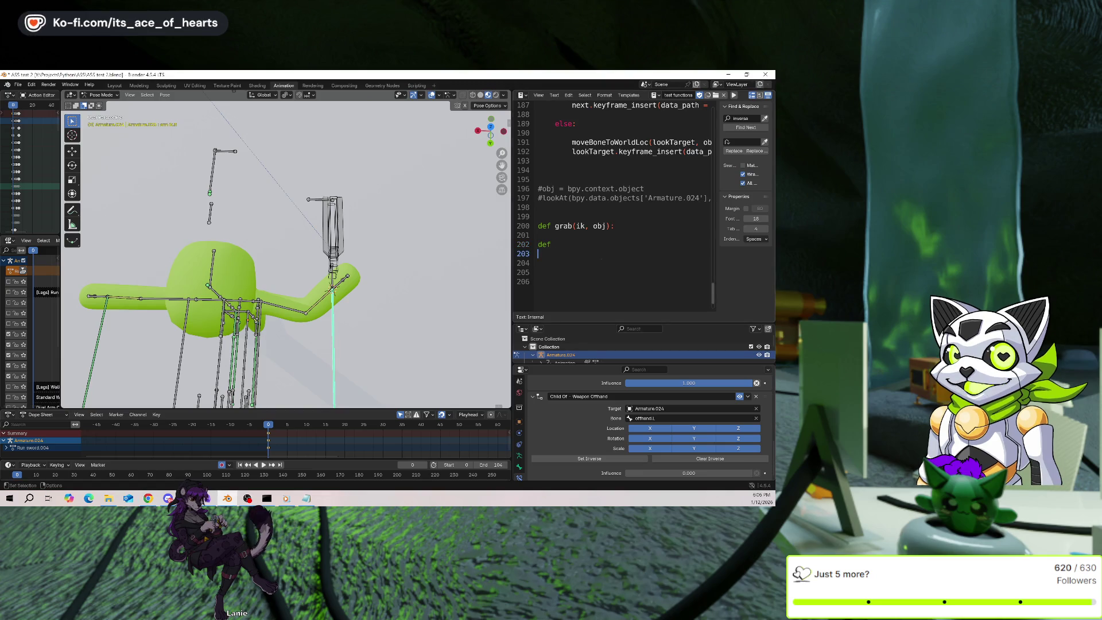
Write a setGrabBones(ik, obj) definition below grab and rename it toggleHand.
click(537, 244)
text(set)
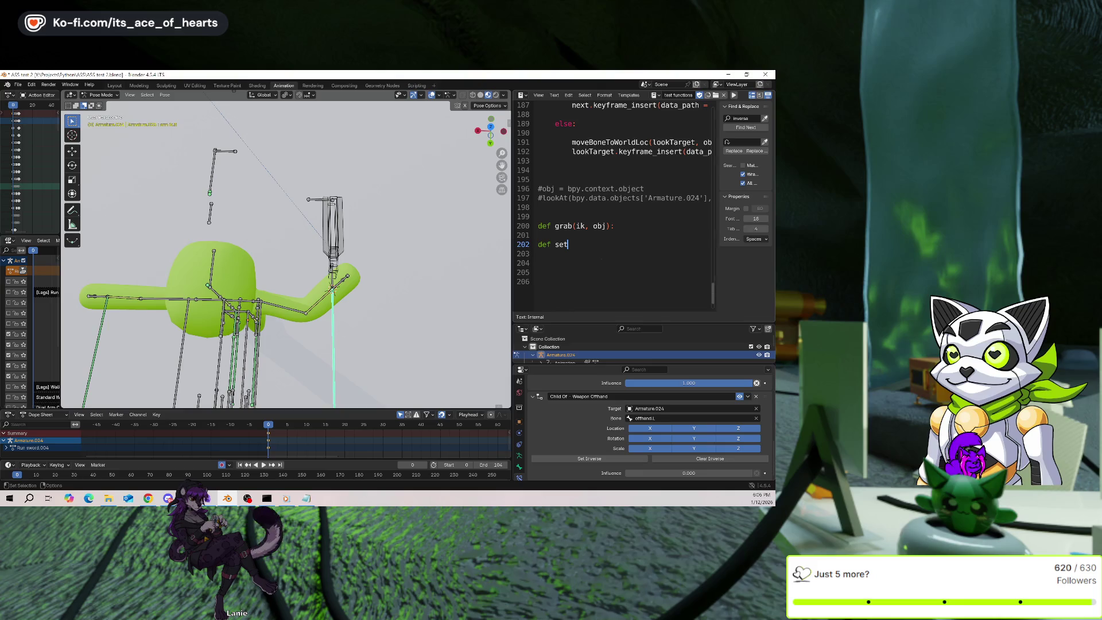
text(GrabBones()
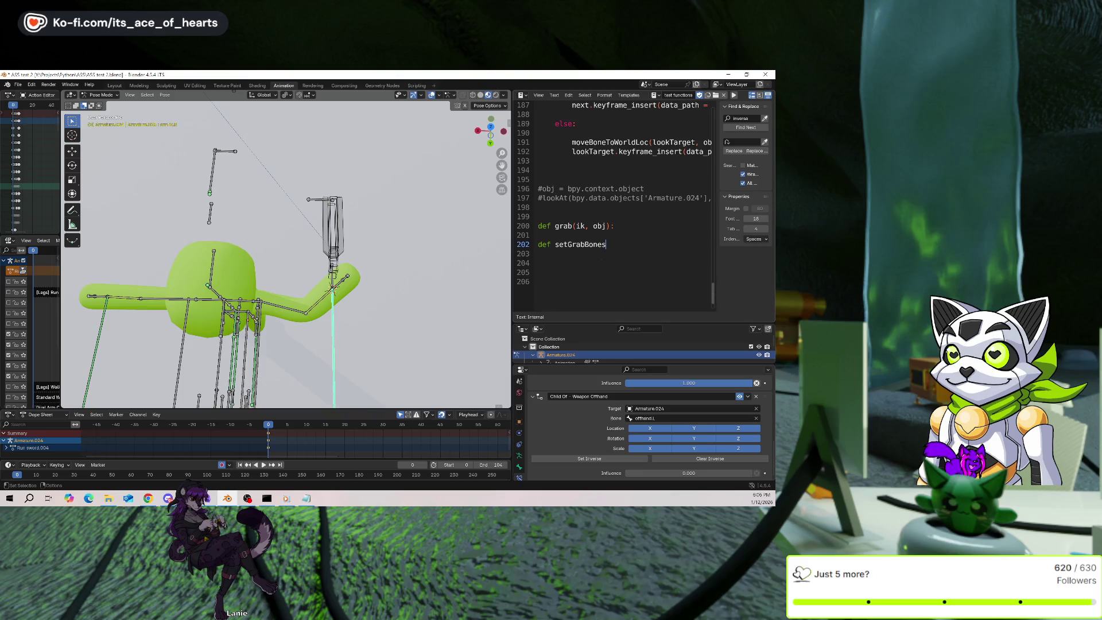
text(ik, obj))
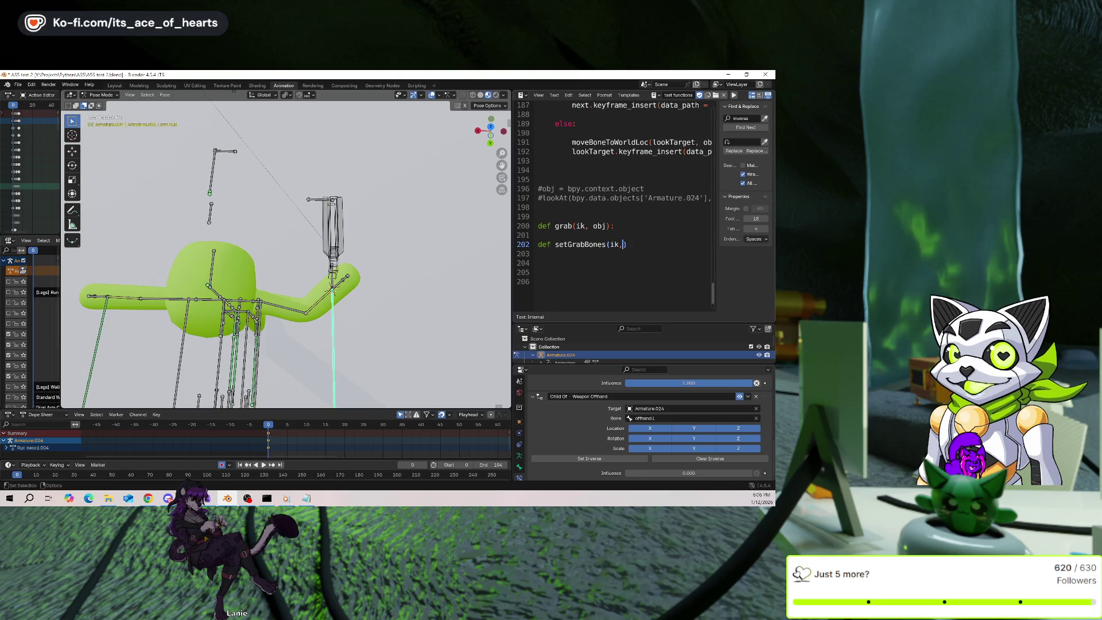
text(:)
key(Home)
key(Return)
key(ctrl+Right)
key(ctrl+shift+Right)
key(BackSpace)
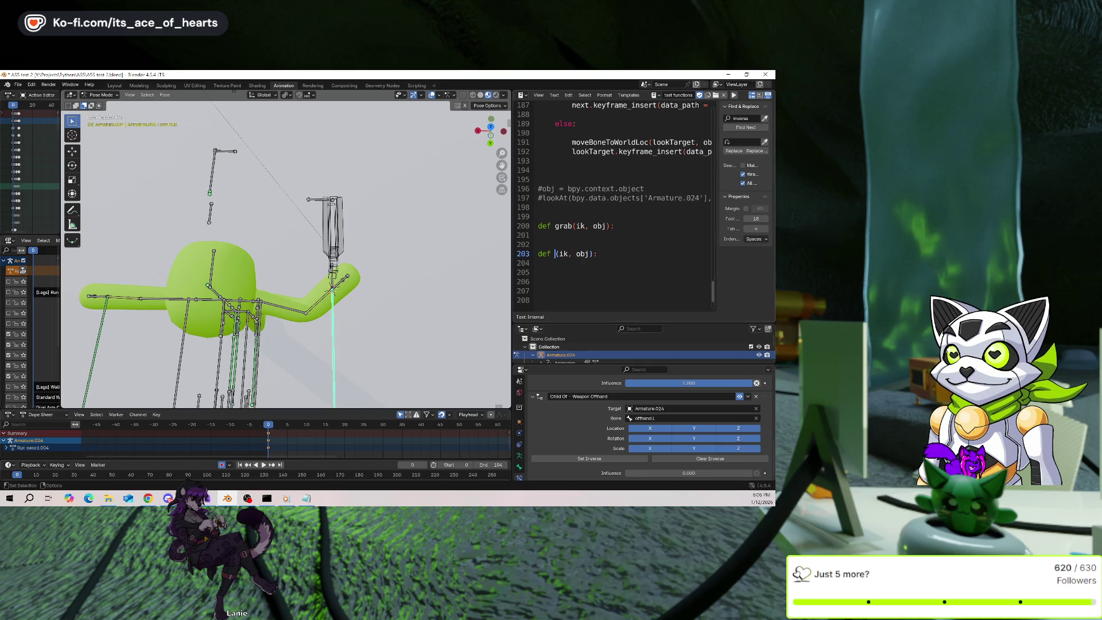
text(toggleHand)
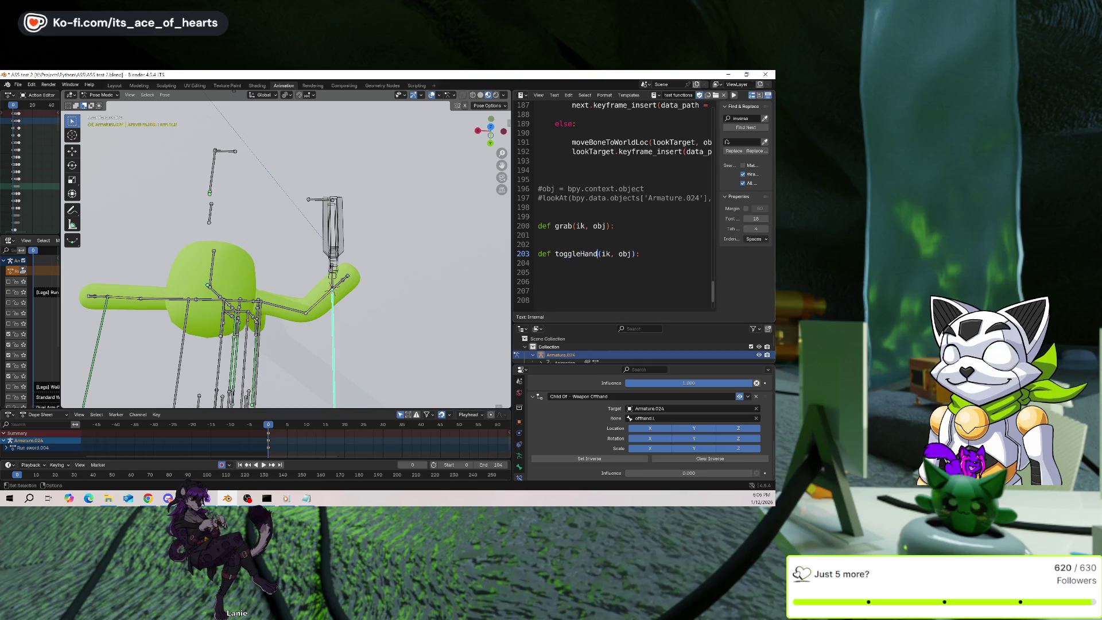
click(613, 253)
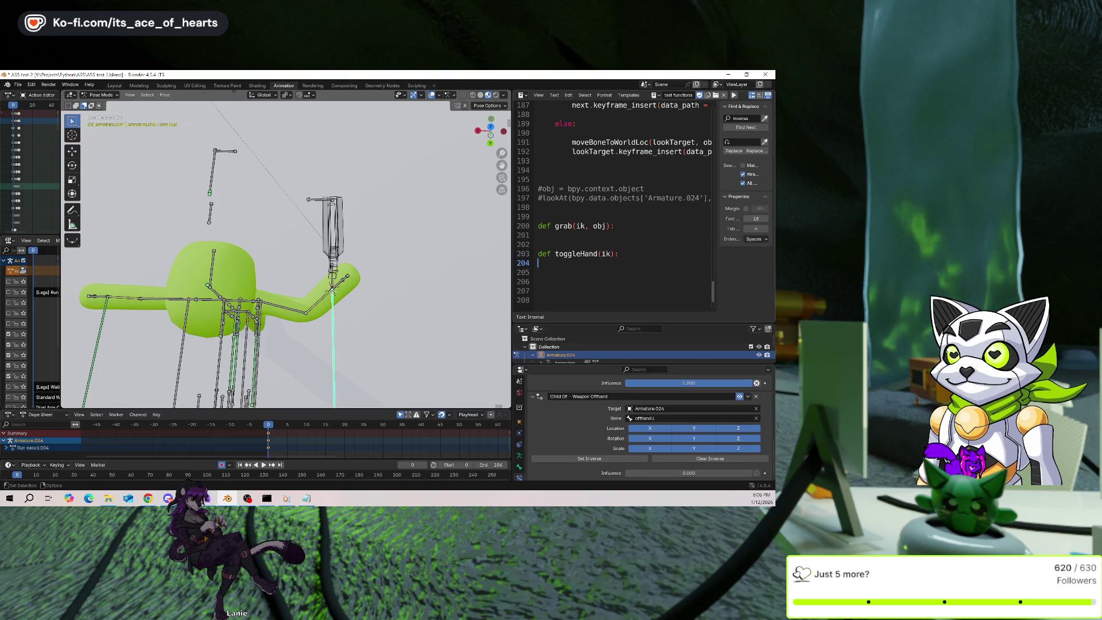
scroll(589, 419, down, 1)
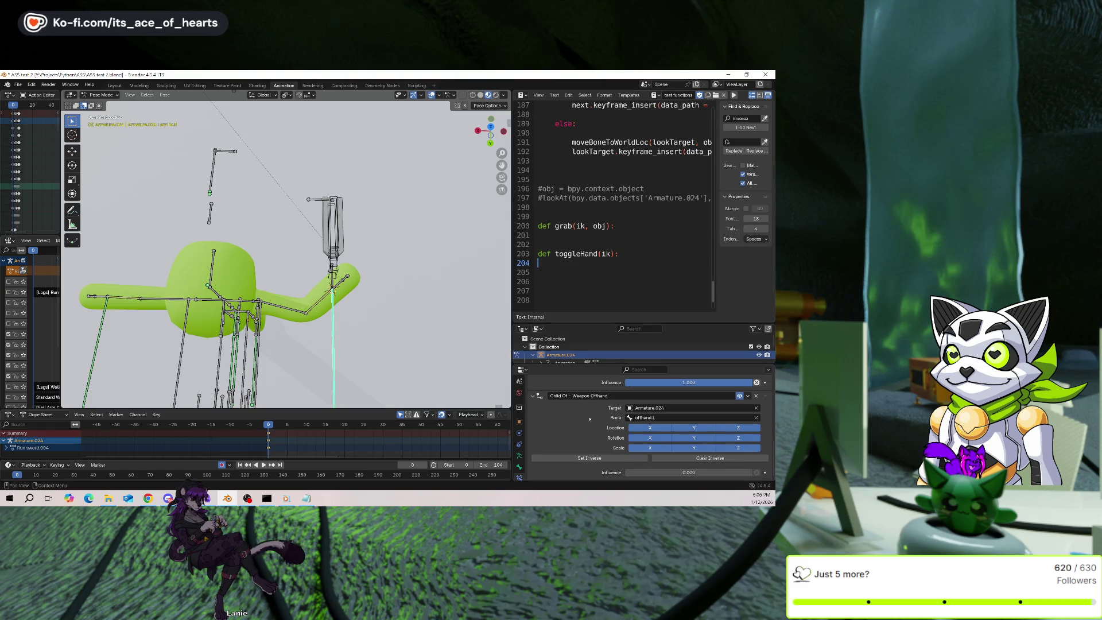
Add a time = 10 parameter to toggleHand and open its body lines.
key(Tab)
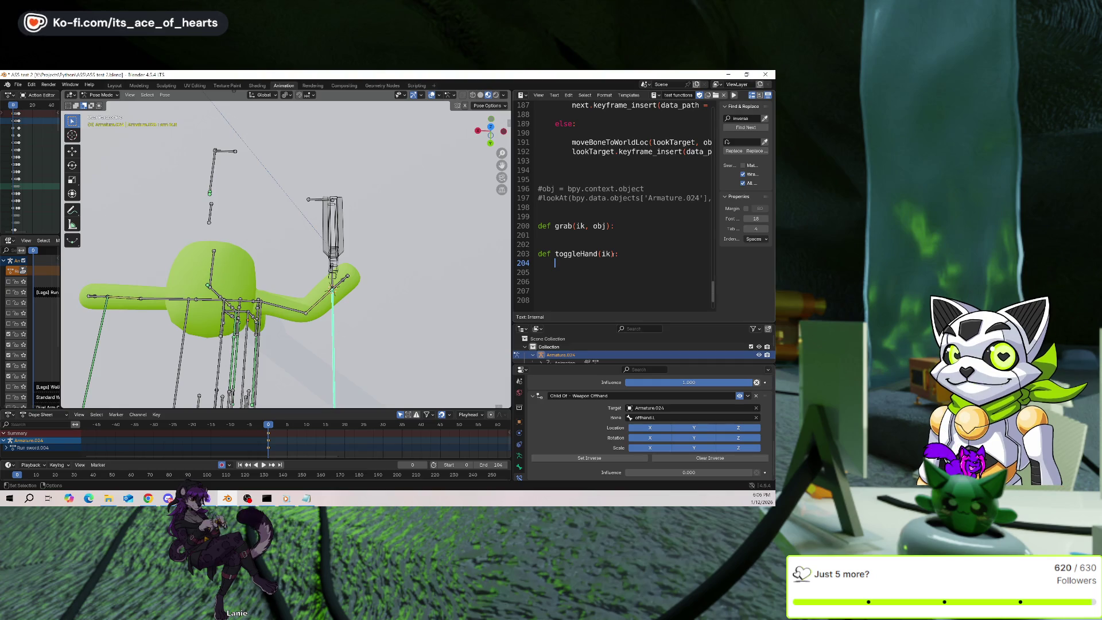
click(610, 254)
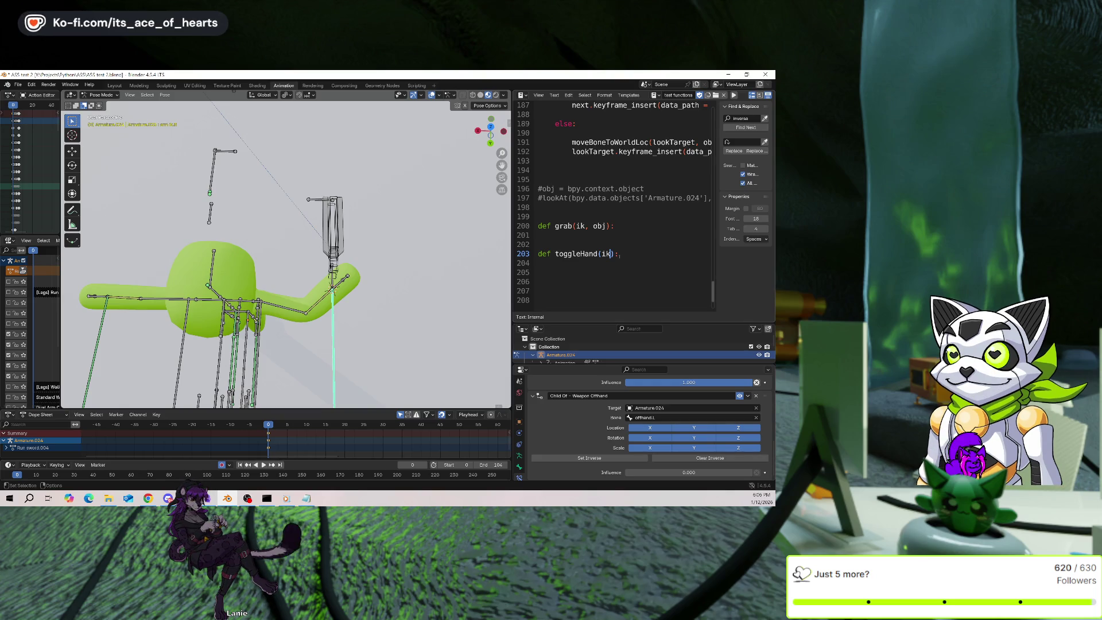
text(time )
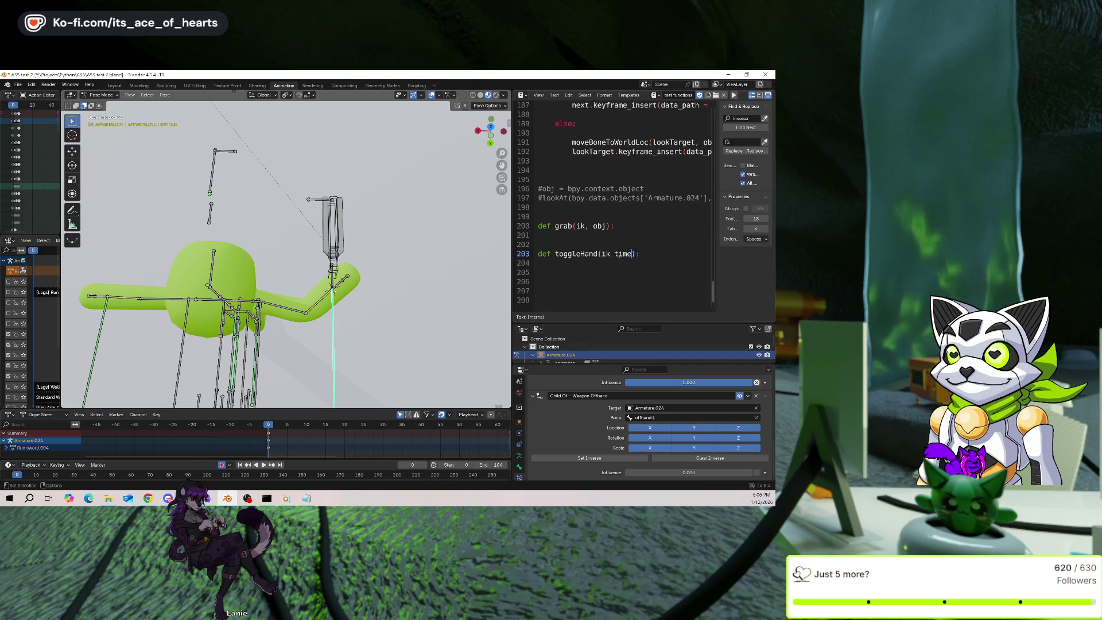
text(= 10)
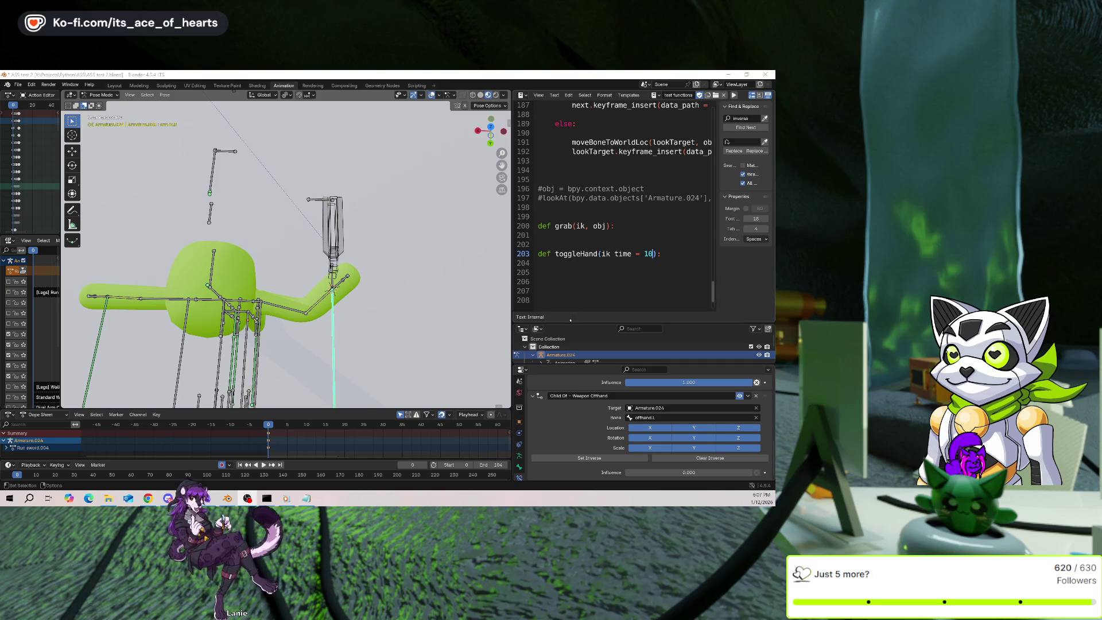
key(End)
key(Return)
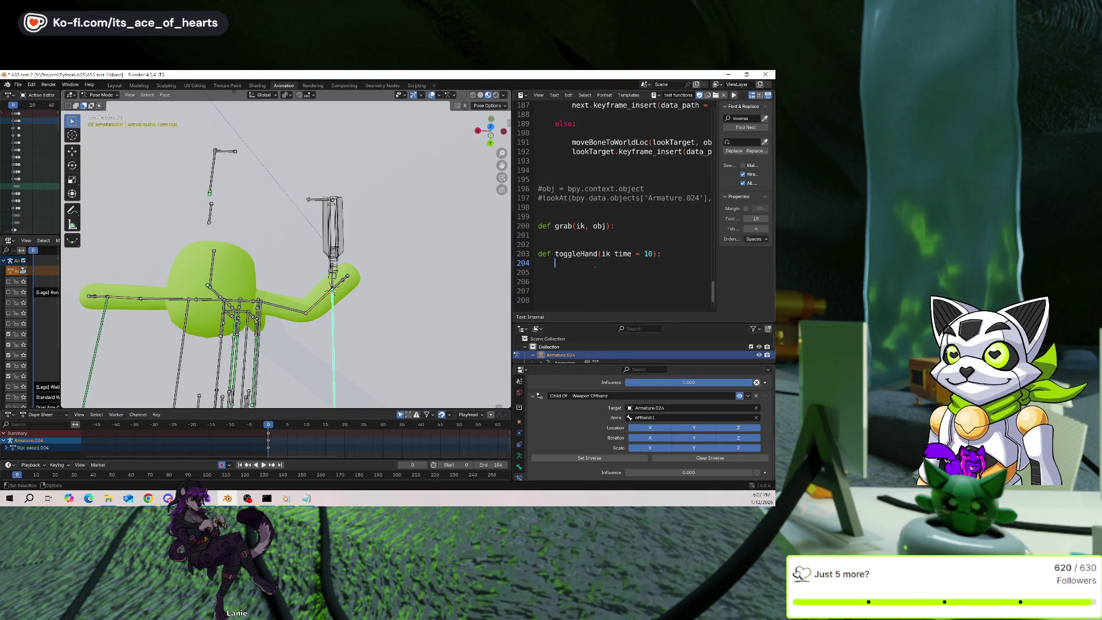
text(,)
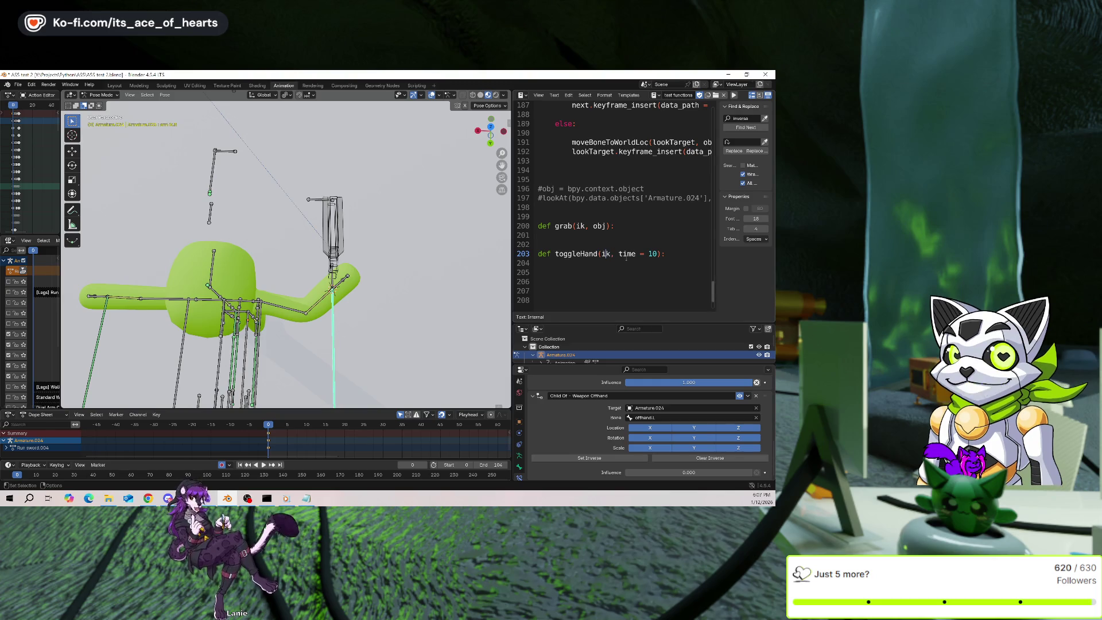
key(Left)
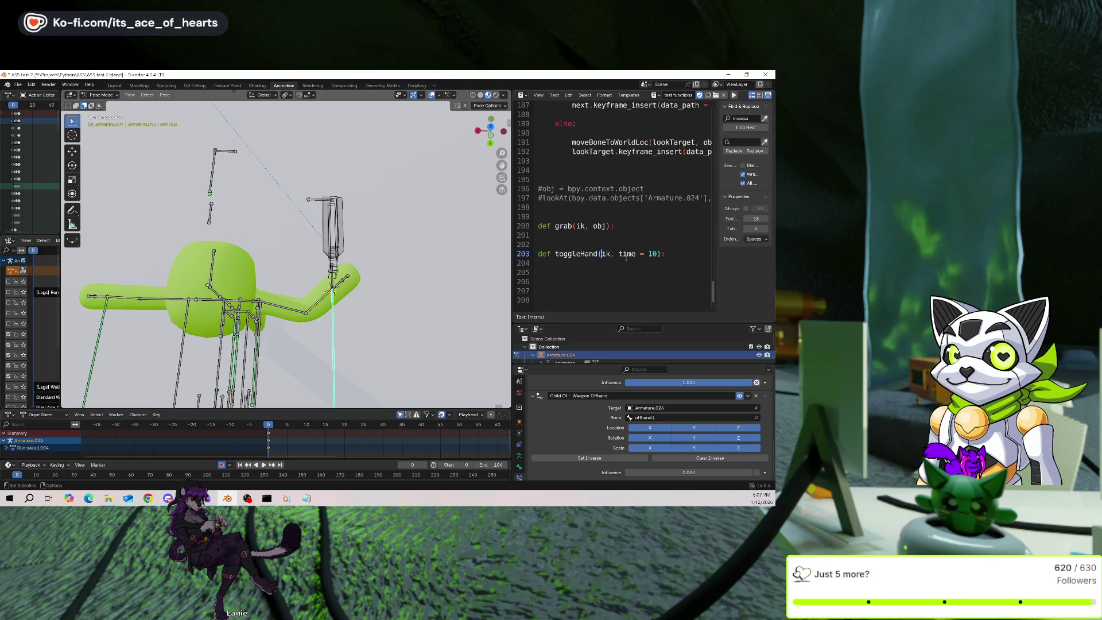
key(End)
key(Return)
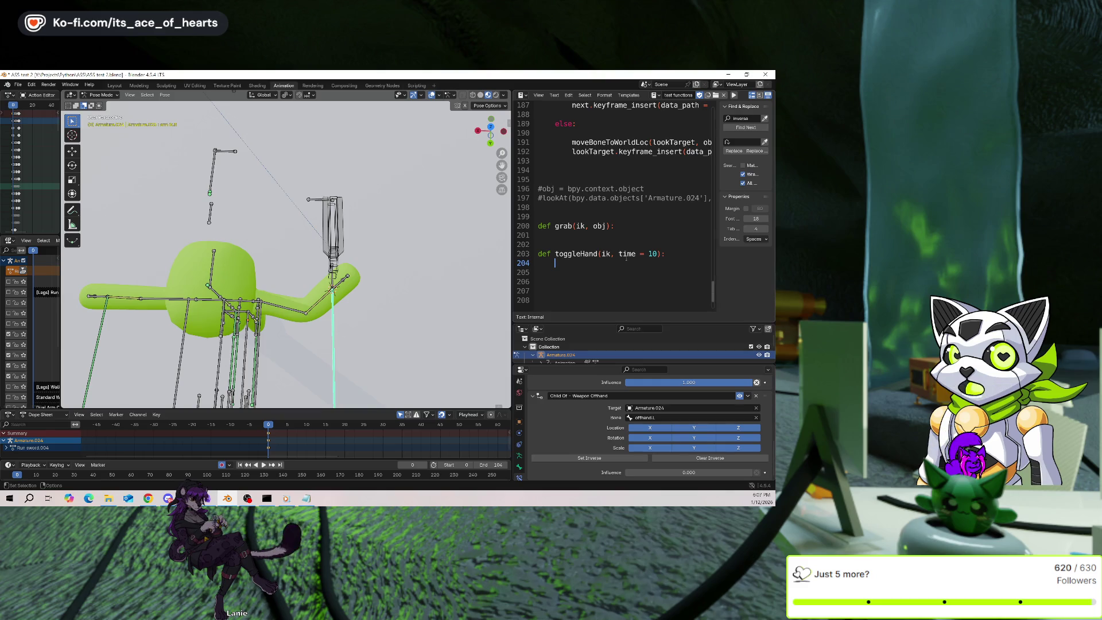
Rename the ik parameters of toggleHand and grab to bone, and save the file.
click(626, 256)
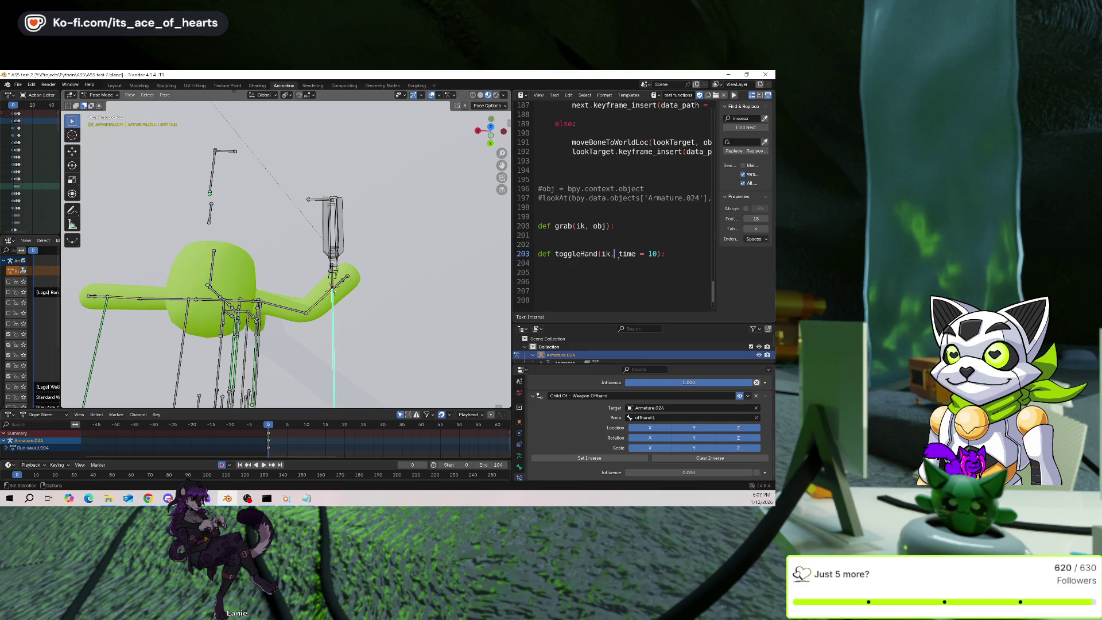
double_click(605, 254)
text(bone)
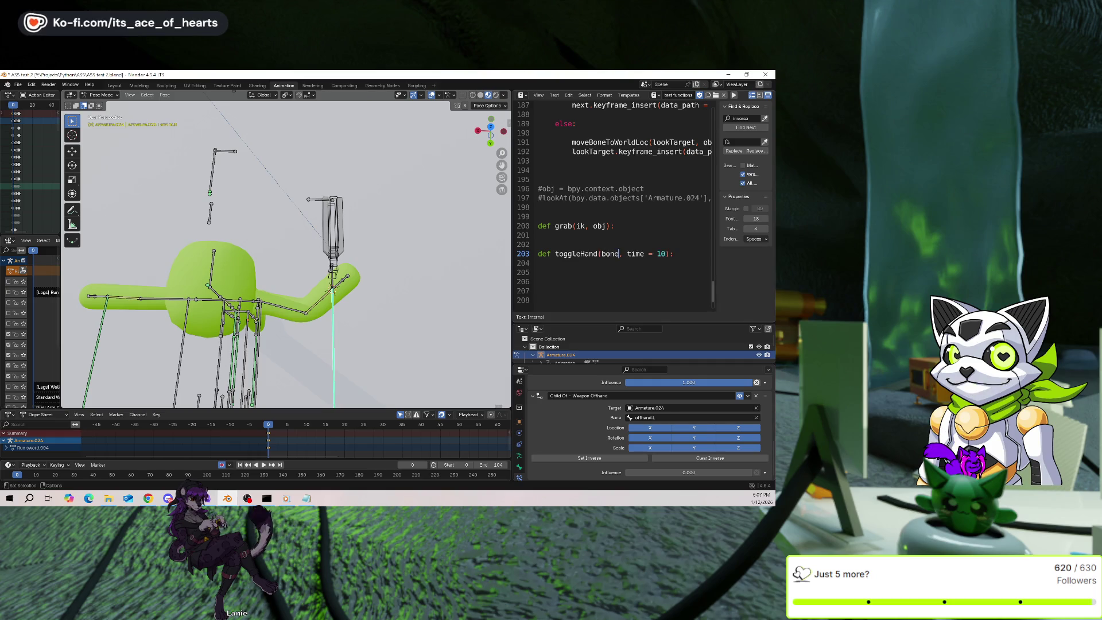
double_click(580, 225)
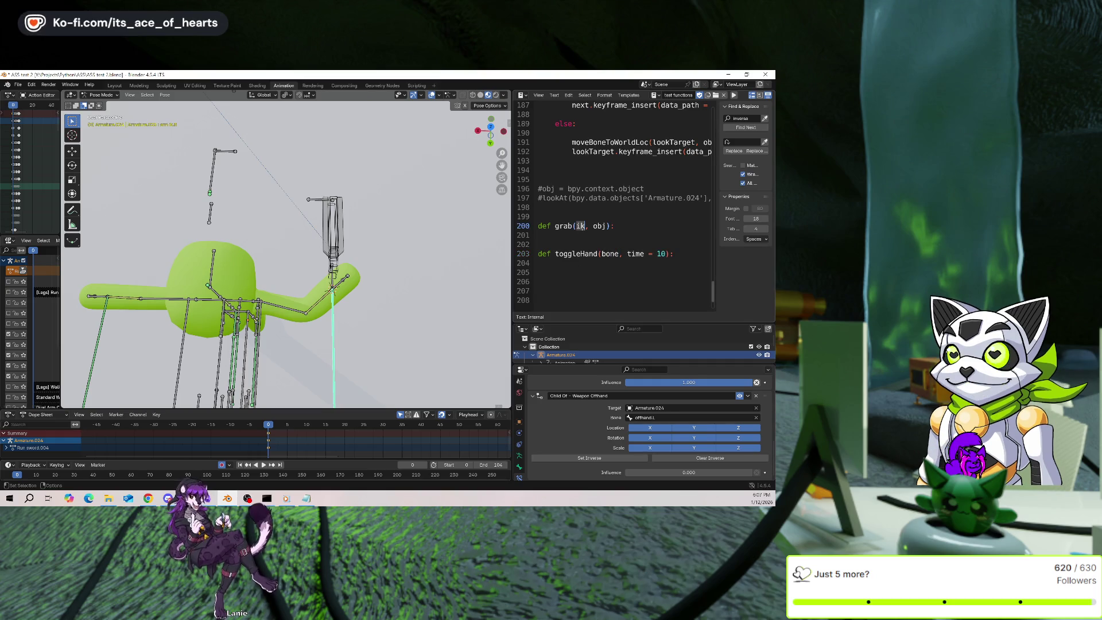
text(bone)
click(634, 261)
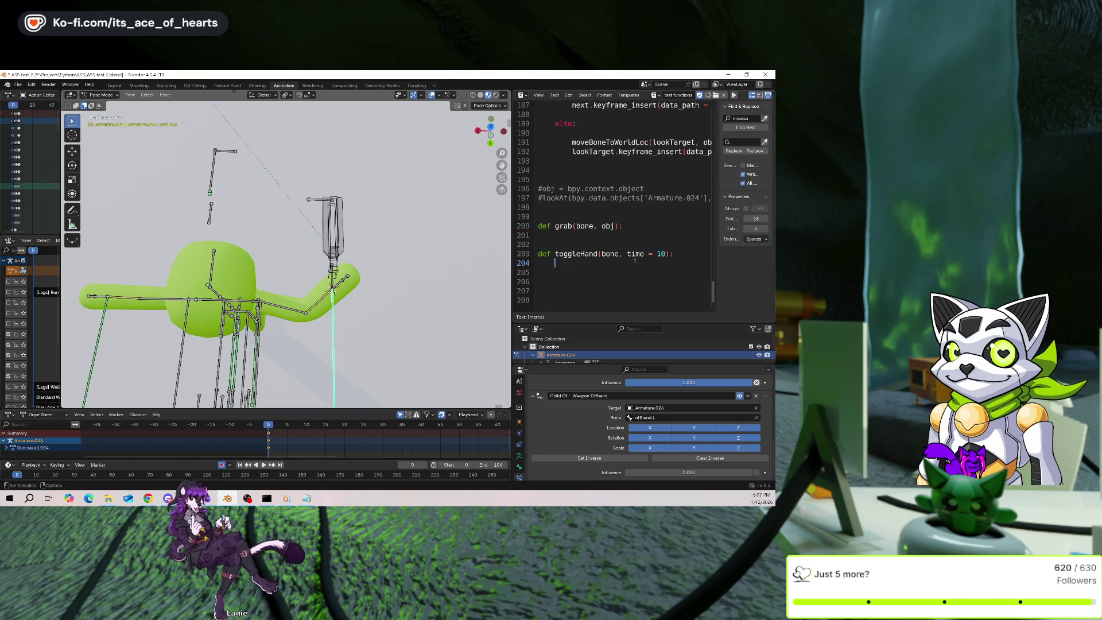
key(ctrl+s)
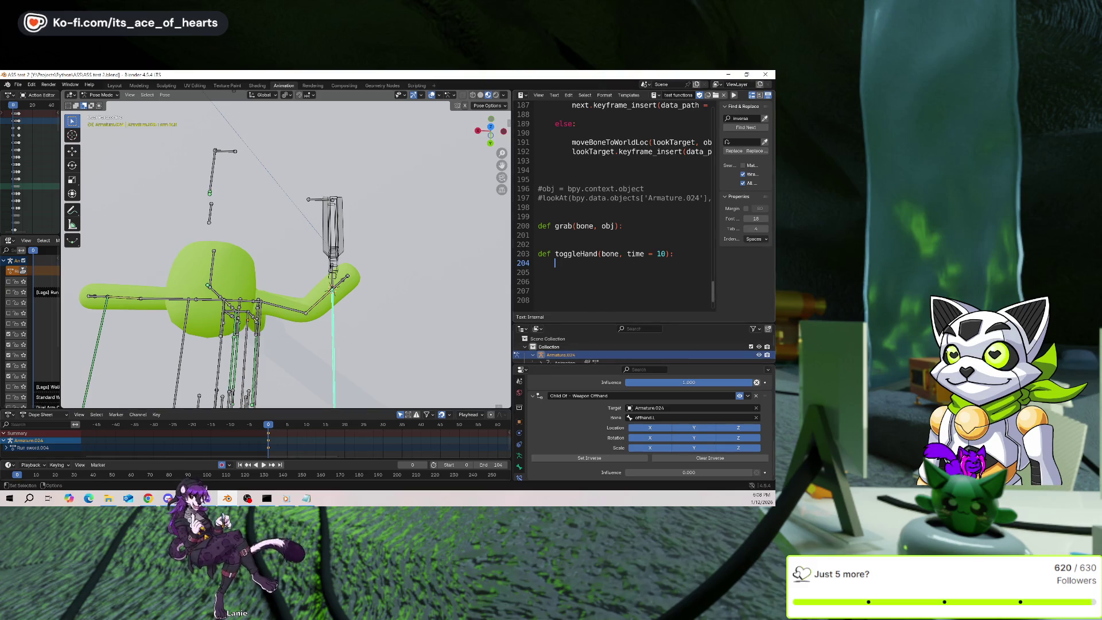
scroll(595, 425, up, 10)
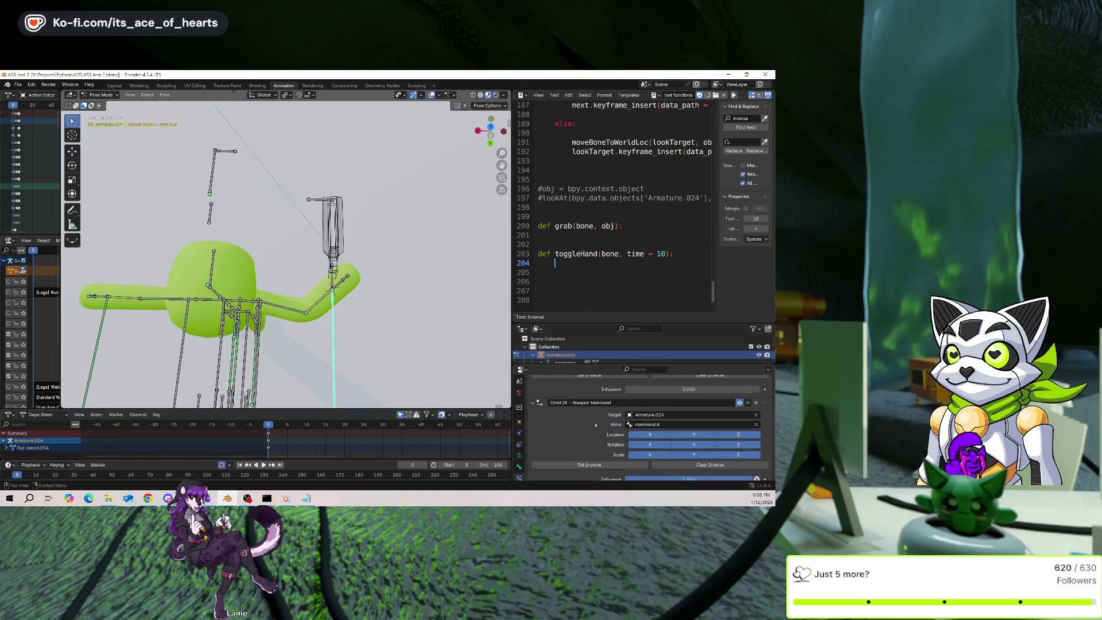
scroll(595, 425, down, 5)
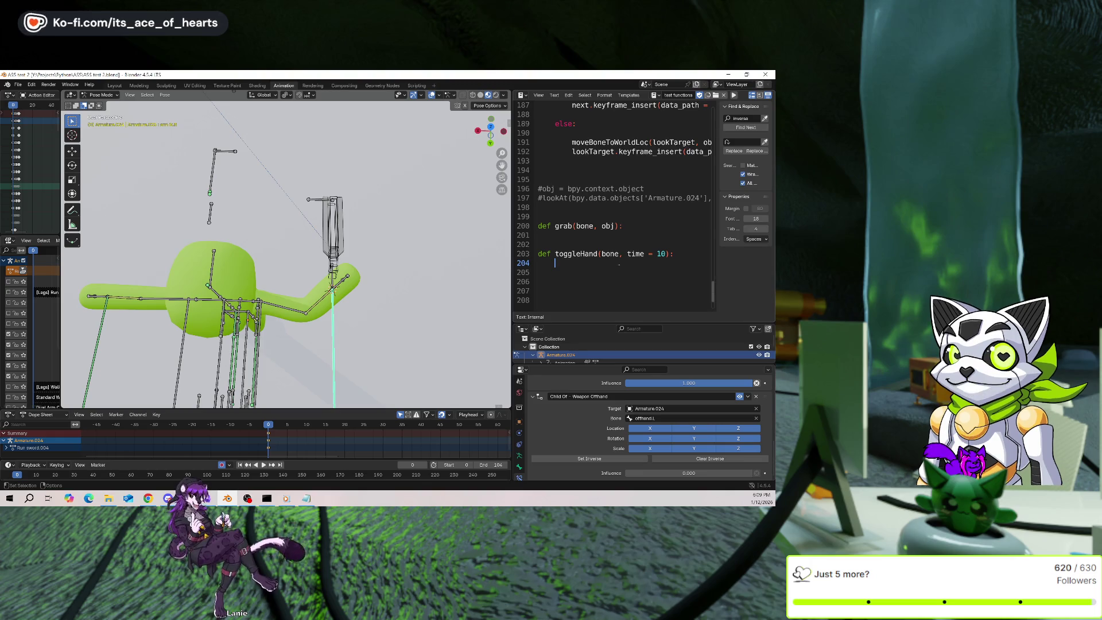
Start the toggleHand body with cons = bone and a co_wo = bone.constraints line.
key(Return)
text(bone)
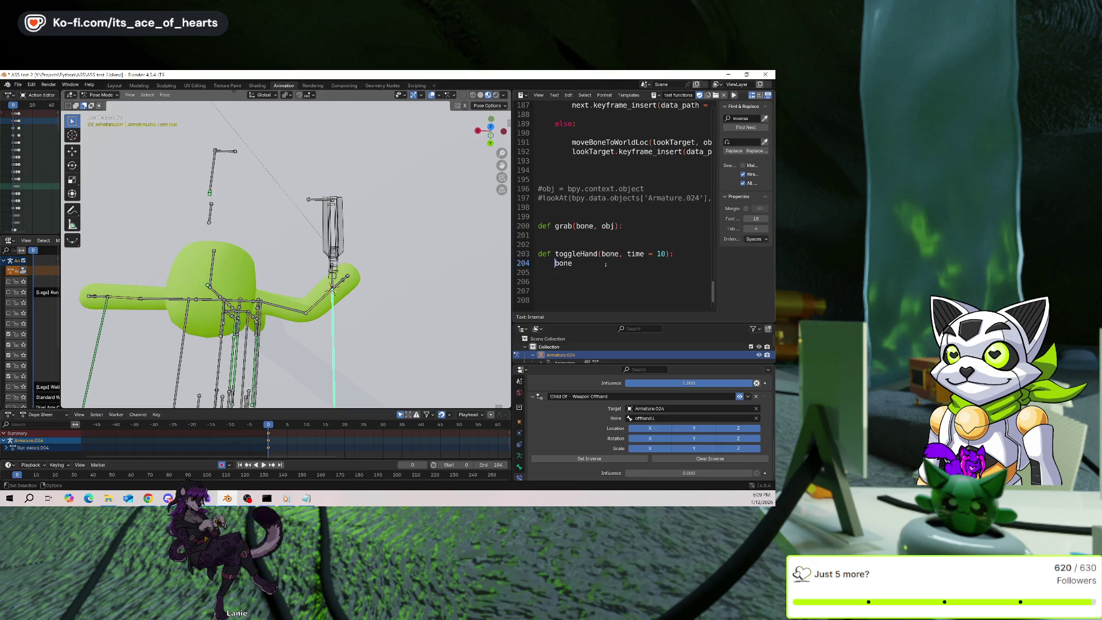
text(cons =)
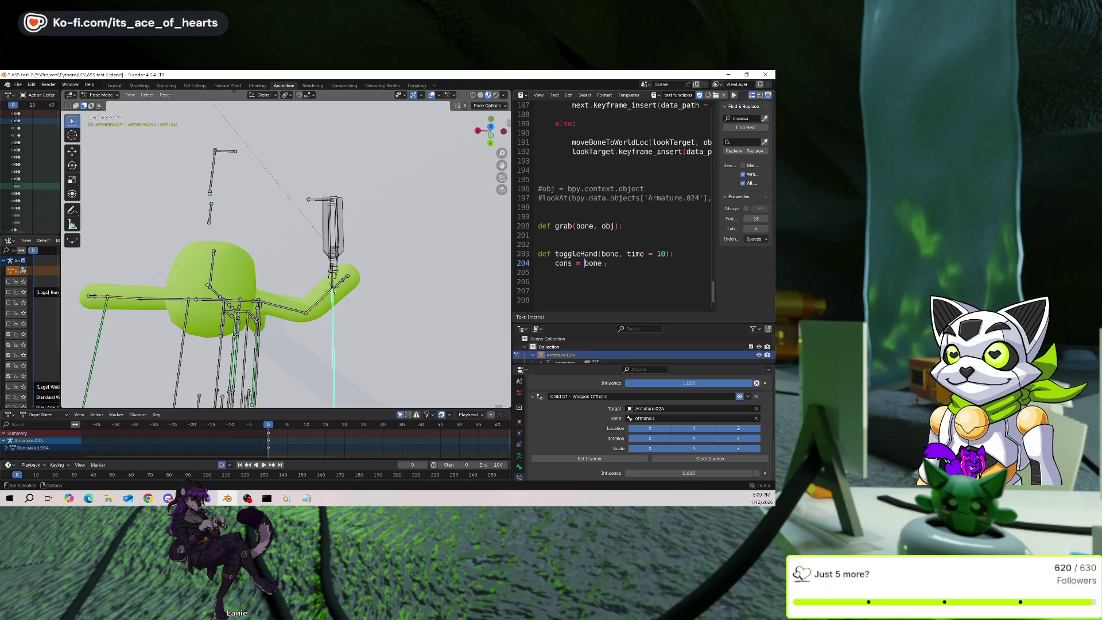
key(BackSpace)
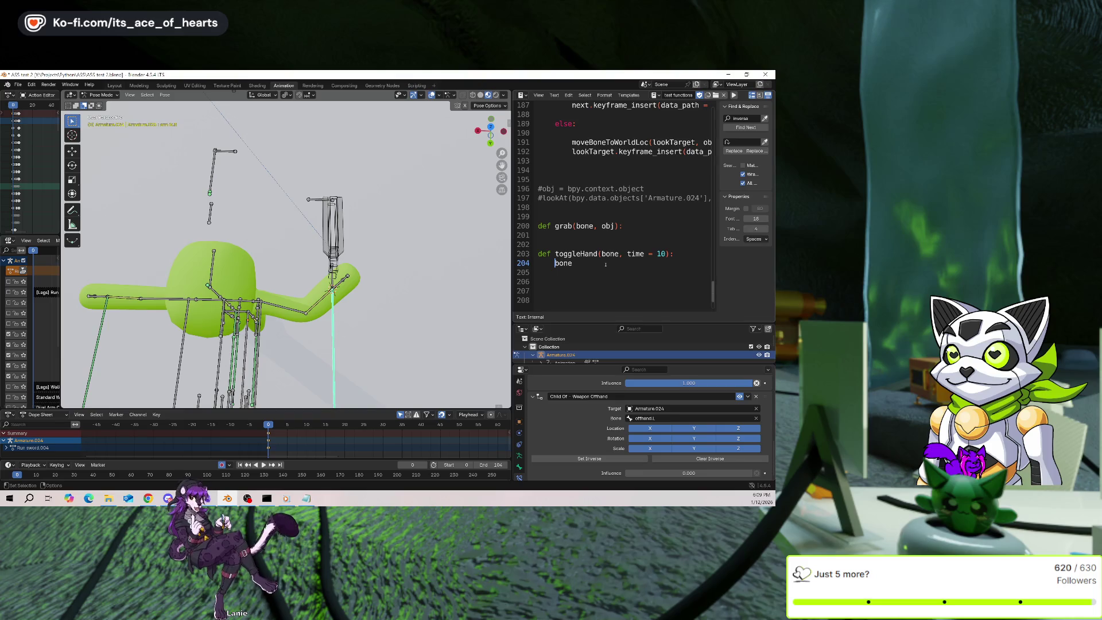
text(co_wo = bone)
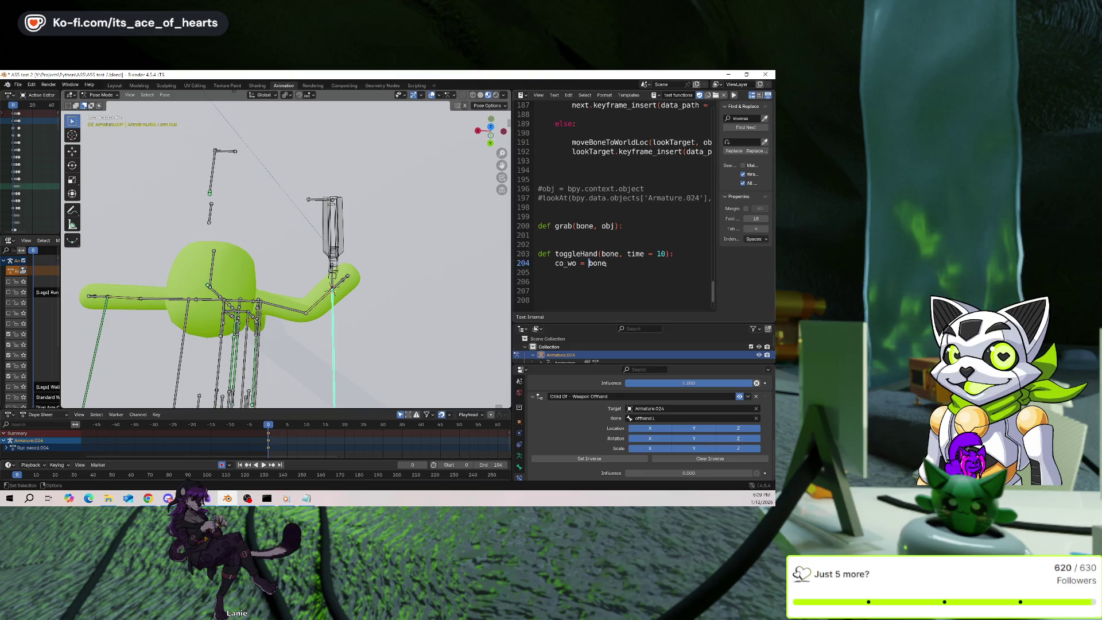
text(.constraints)
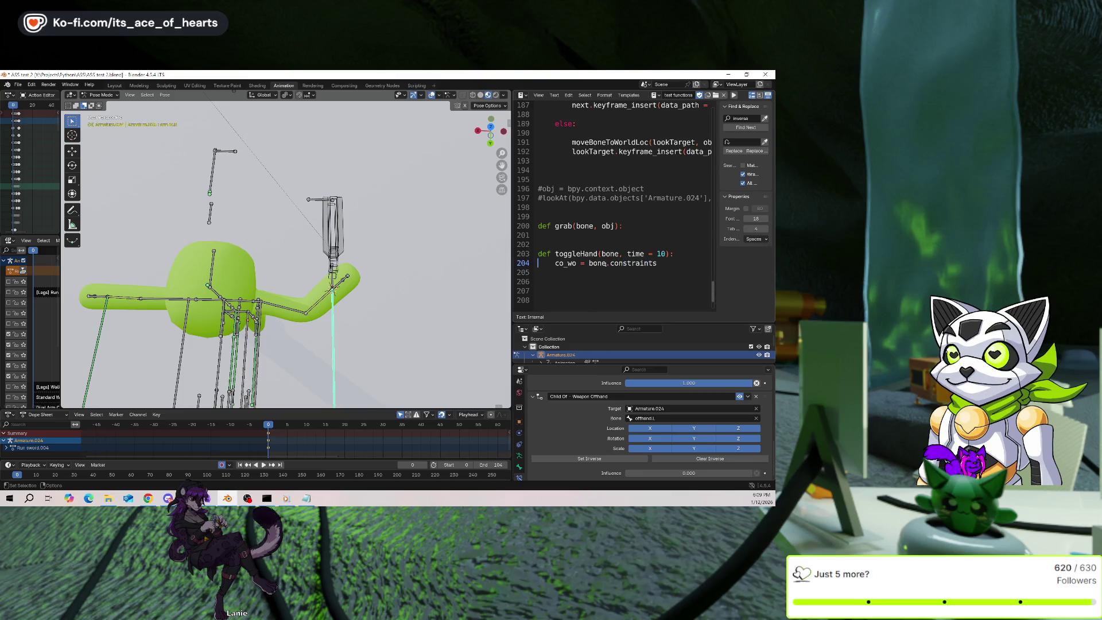
key(Return)
key(Up)
text(cons = bone)
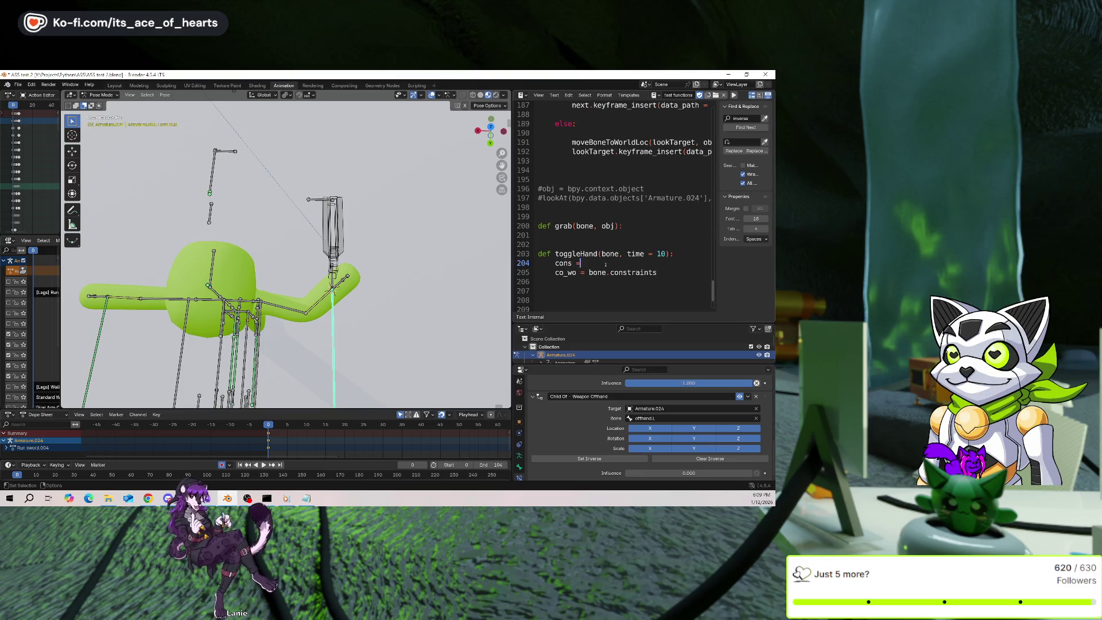
key(Return)
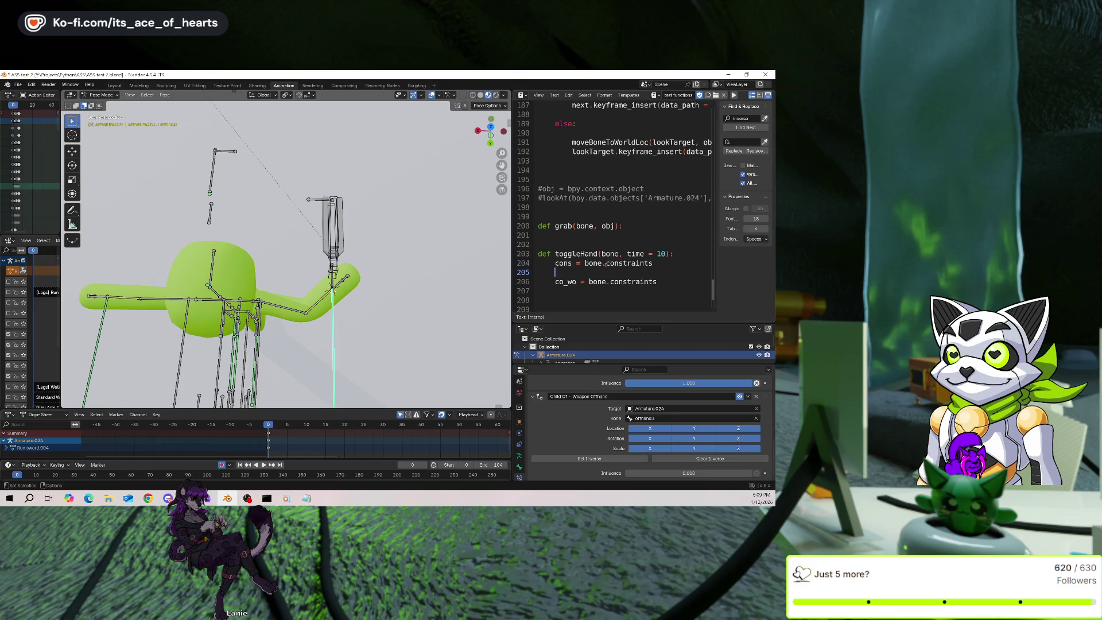
Make co_wo read cons['Child Of - Weapon Offhand'] instead of bone.constraints.
key(Up)
key(ctrl+shift+Right)
key(Down)
key(Down)
key(ctrl+Right)
key(shift+End)
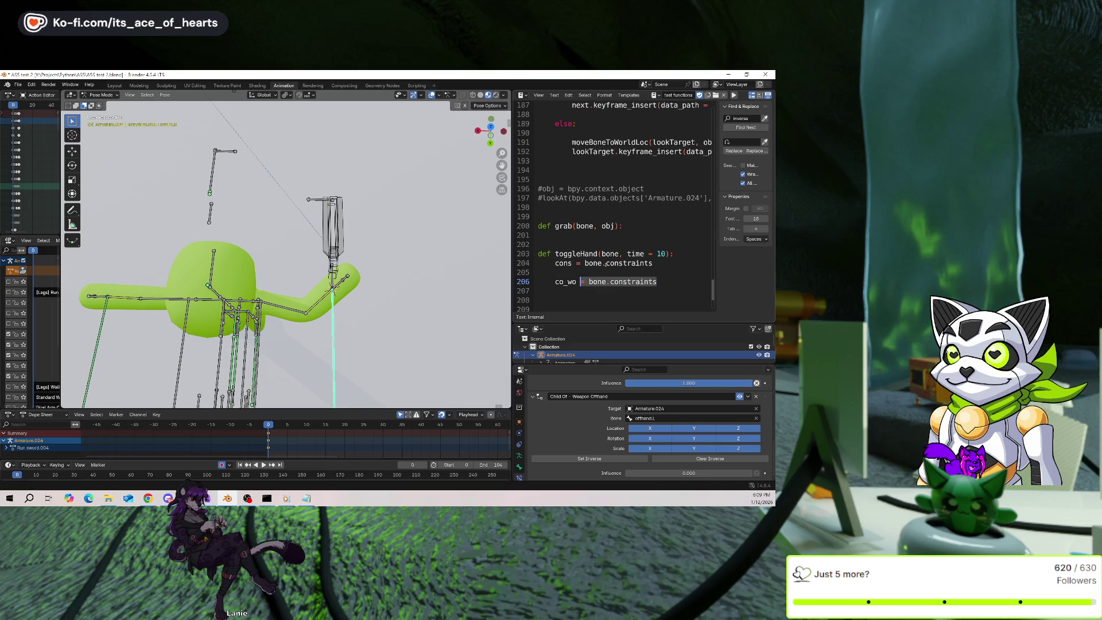
text(= cons)
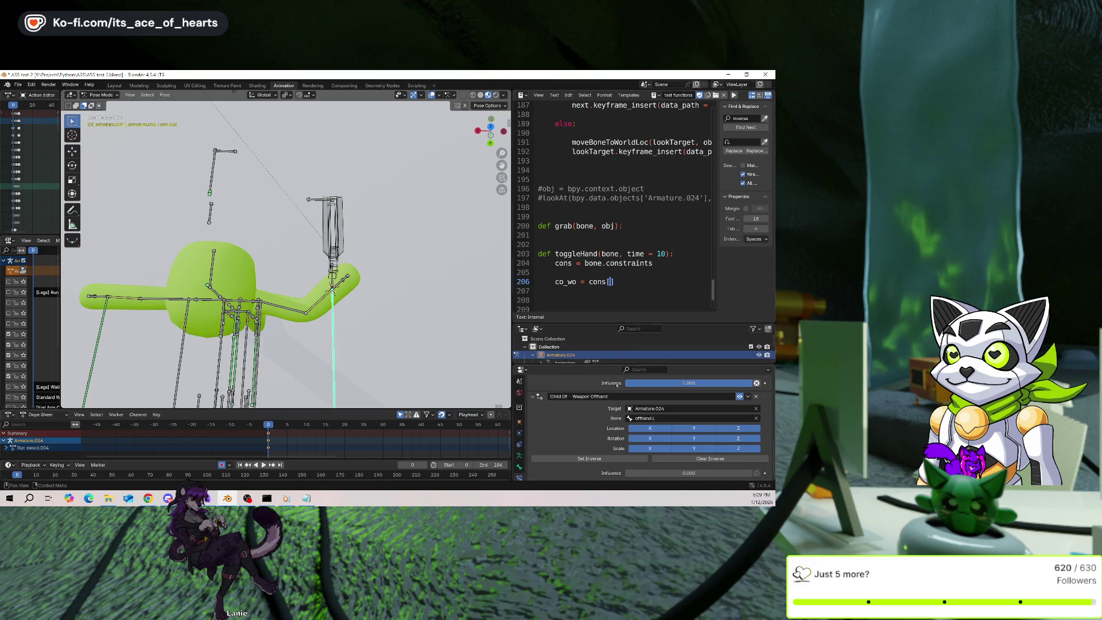
click(623, 281)
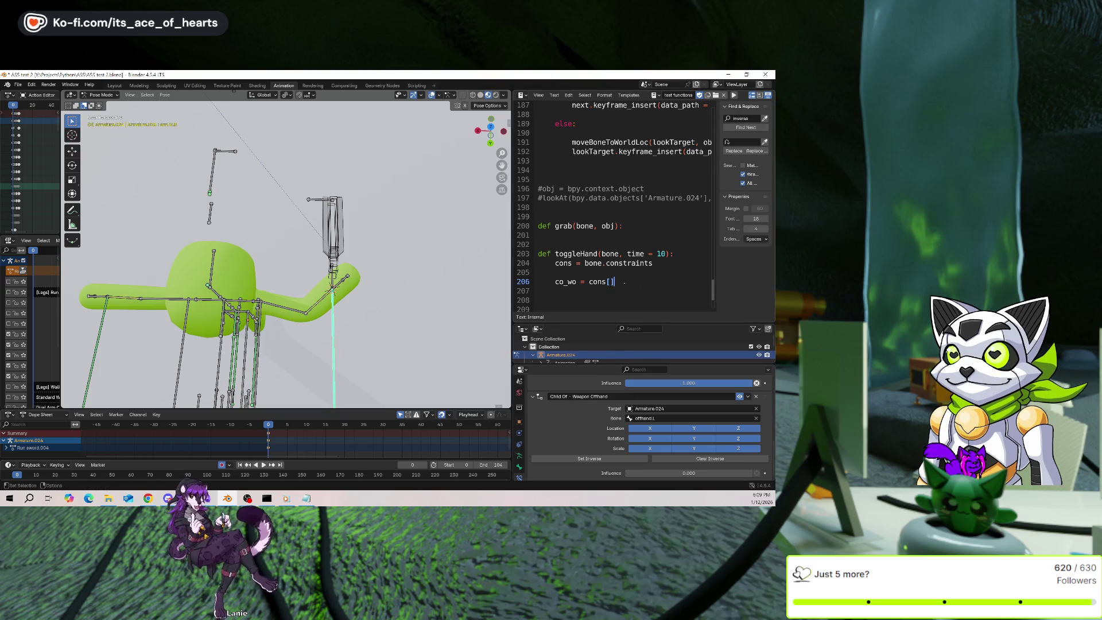
text('Child Of - Weapon Offhand)
key(Return)
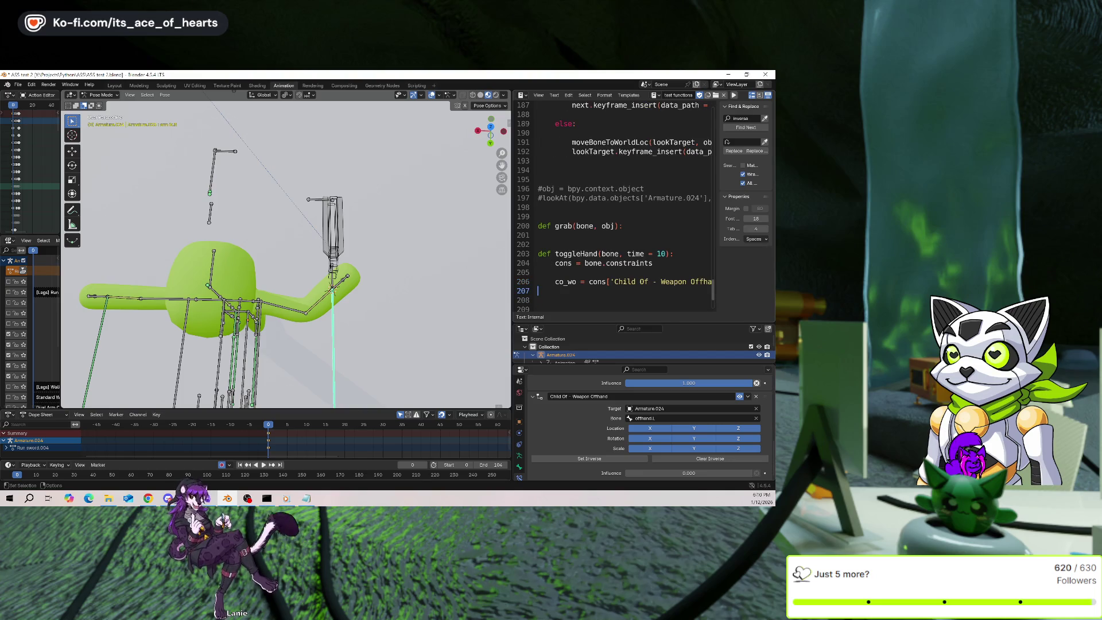
ctrl+scroll(652, 215, down, 2)
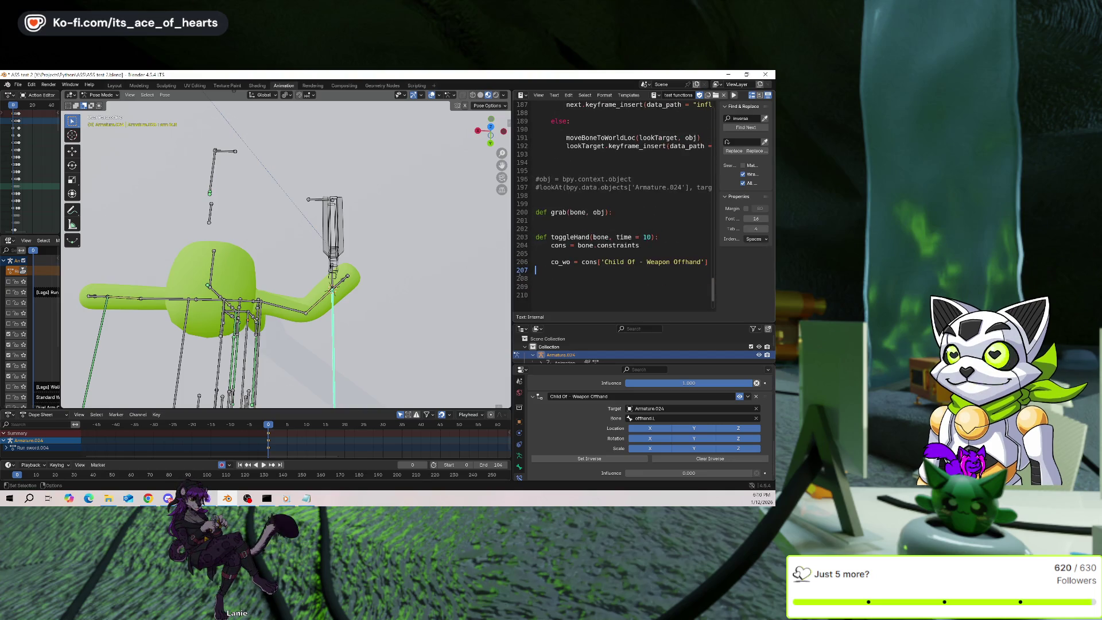
drag(513, 269, 466, 270)
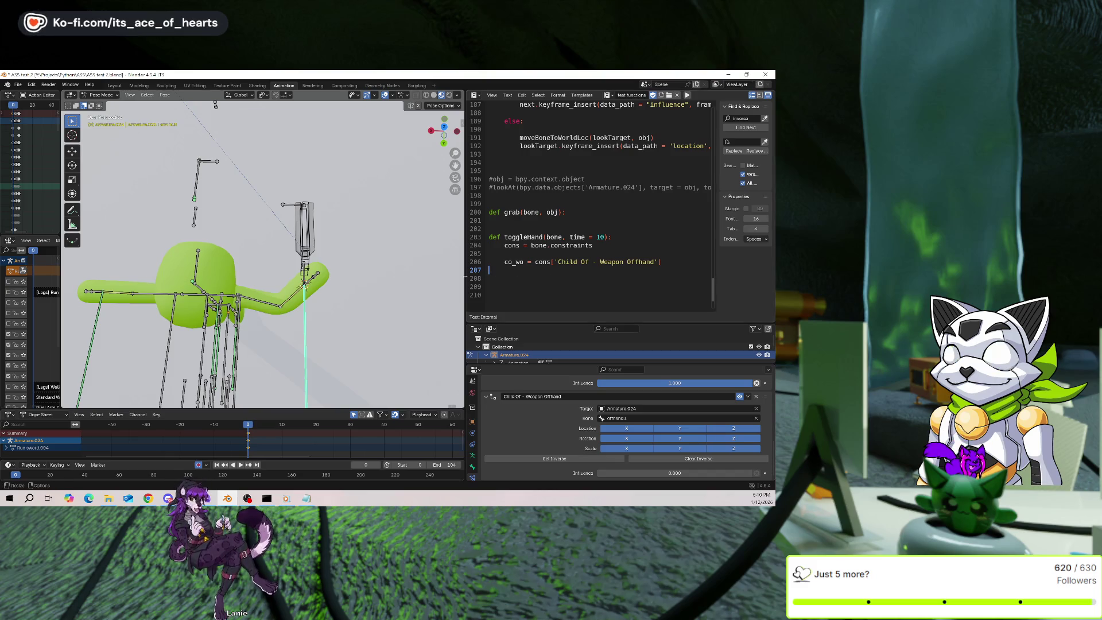
Widen the Text Editor further by shrinking the 3D Viewport to the left.
drag(466, 270, 451, 270)
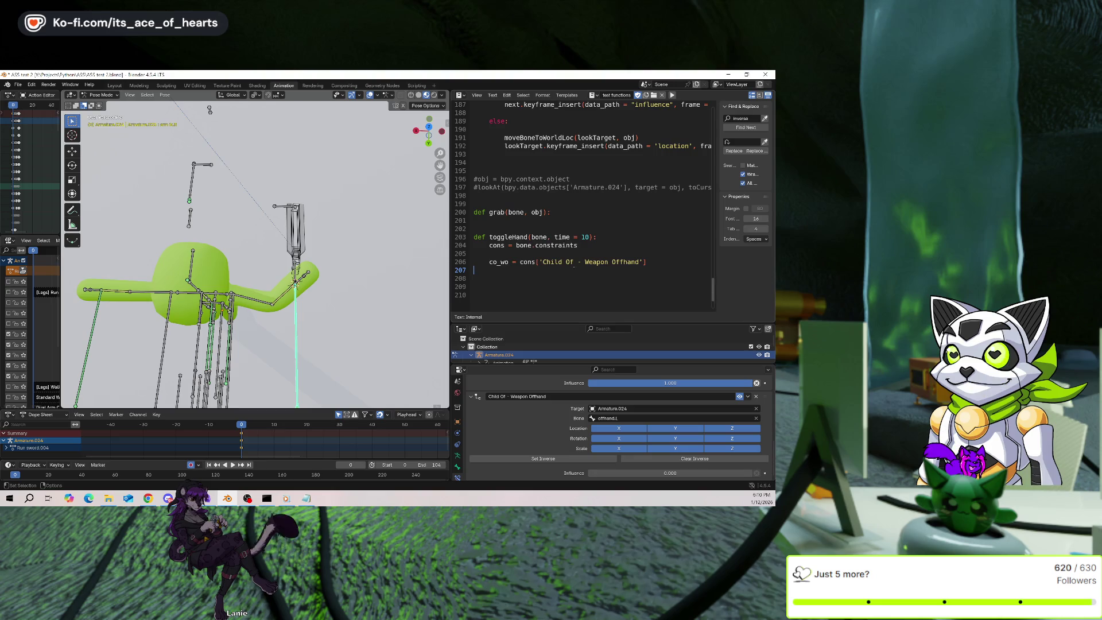
drag(451, 269, 418, 270)
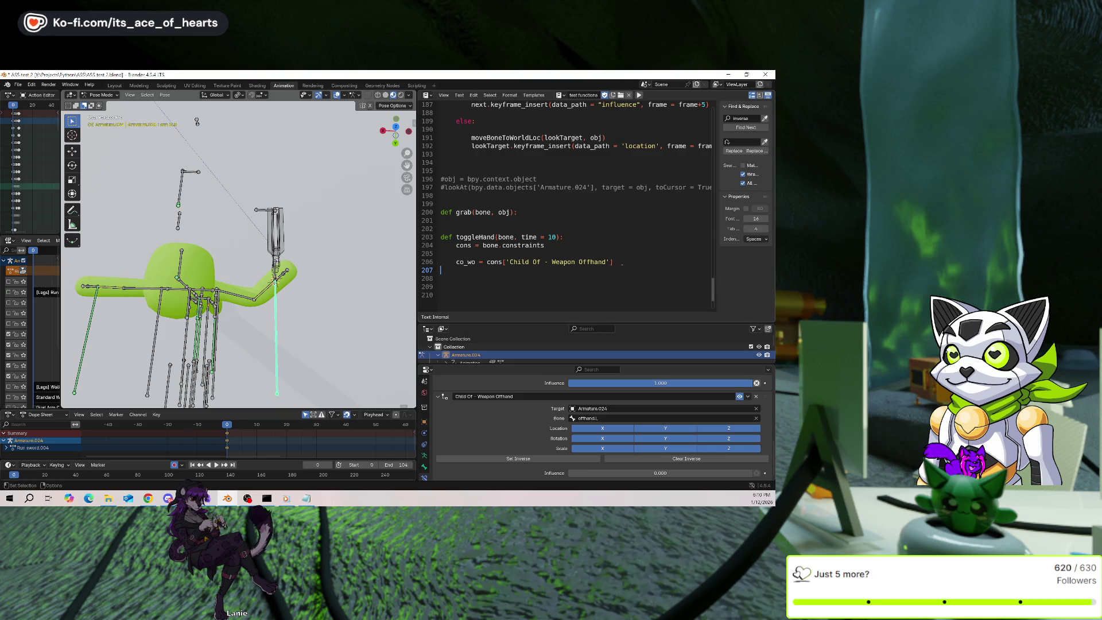
scroll(539, 396, up, 5)
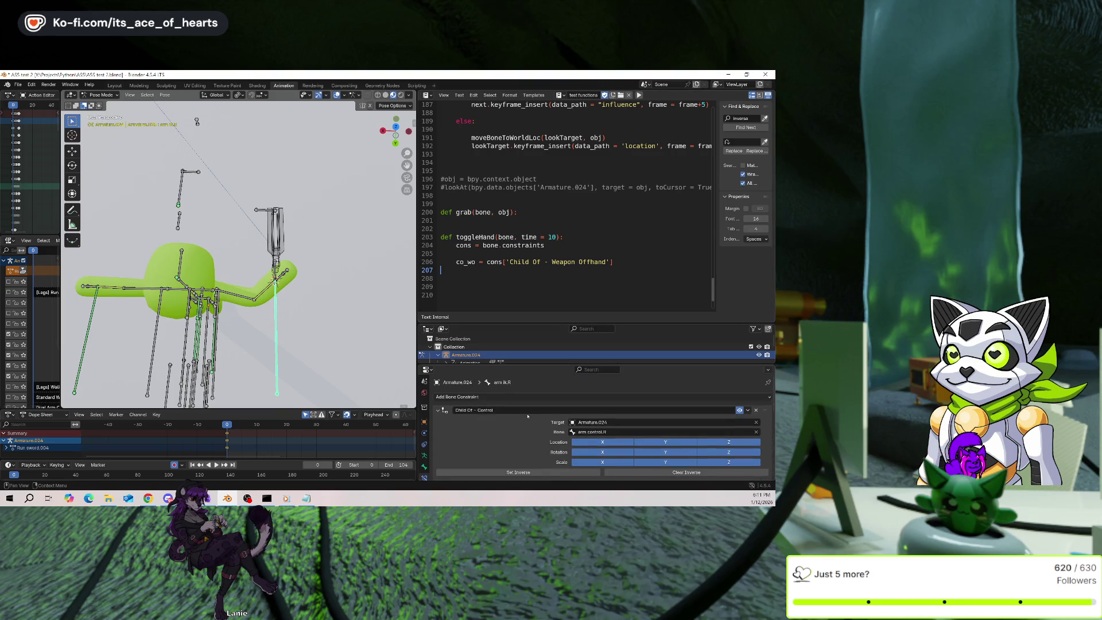
Begin an indented co_c = assignment below the co_wo line.
key(Tab)
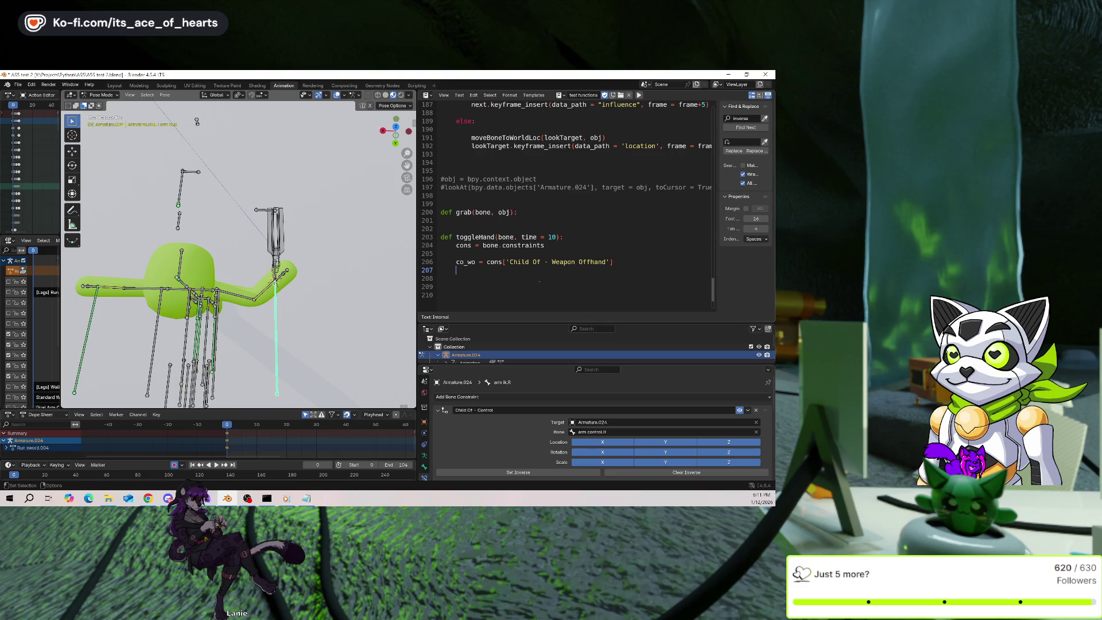
text(=)
key(Up)
scroll(516, 350, down, 5)
scroll(523, 422, down, 8)
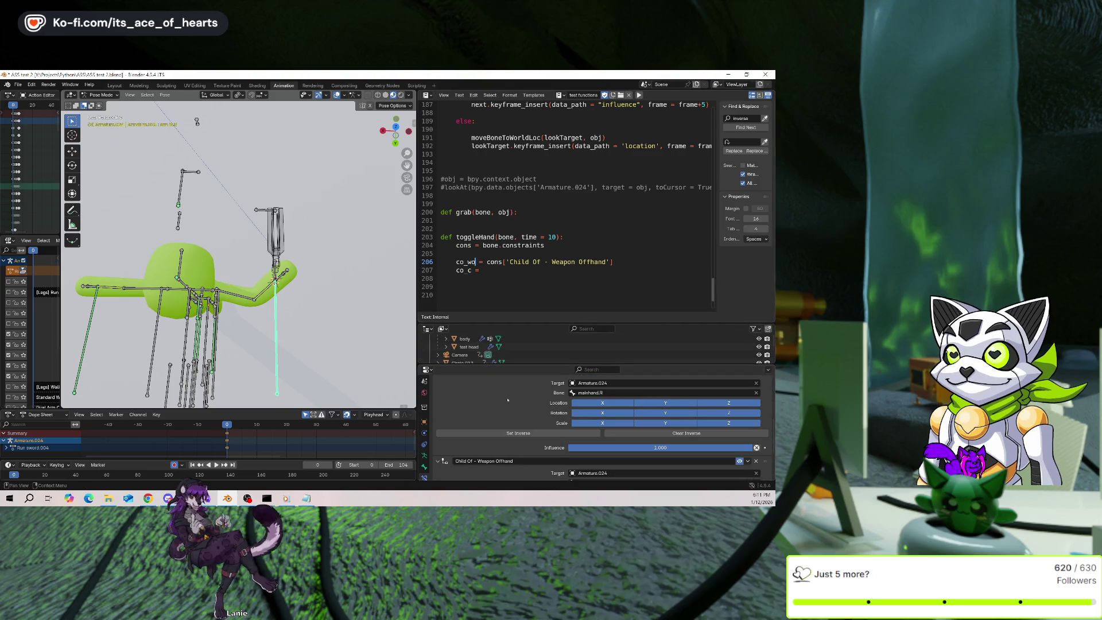
scroll(516, 419, up, 3)
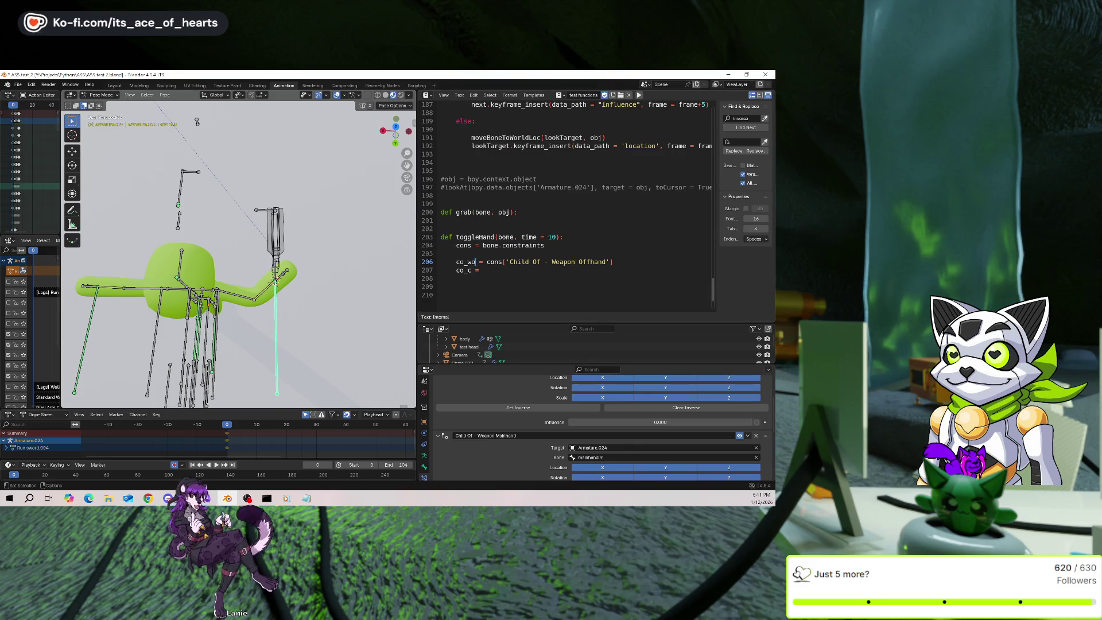
Append ', main = True' to toggleHand's parameter list.
click(557, 236)
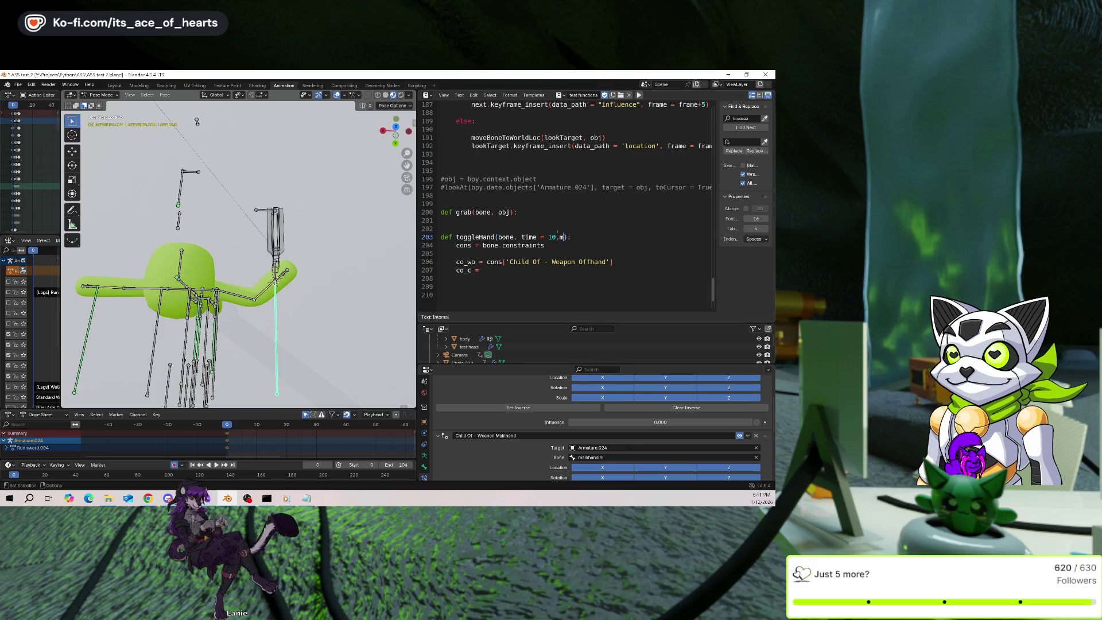
text(, main = True)
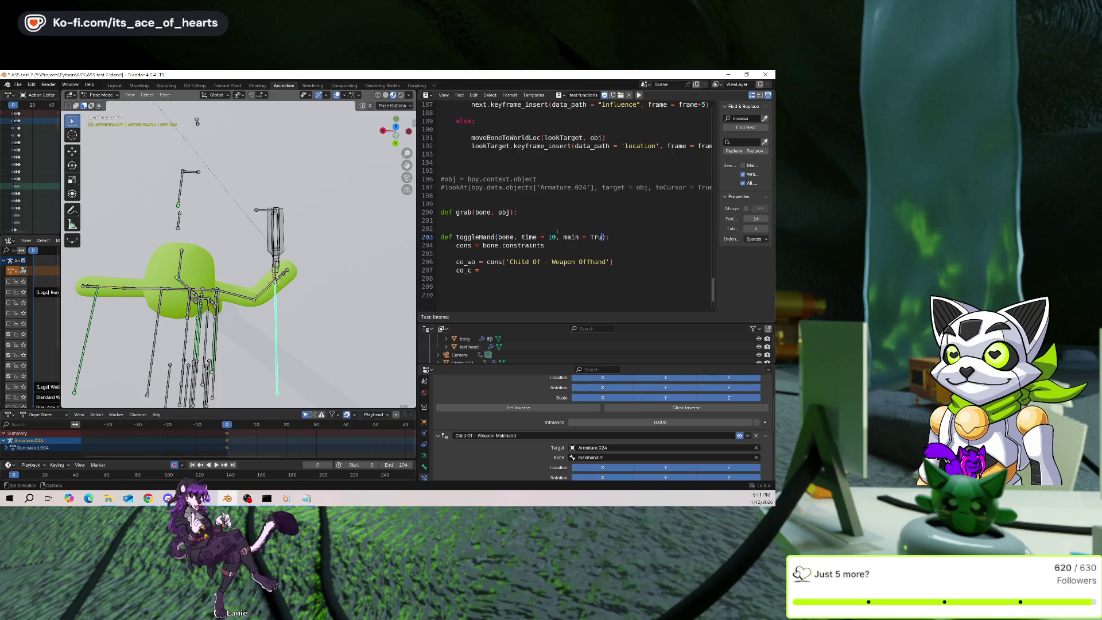
click(544, 245)
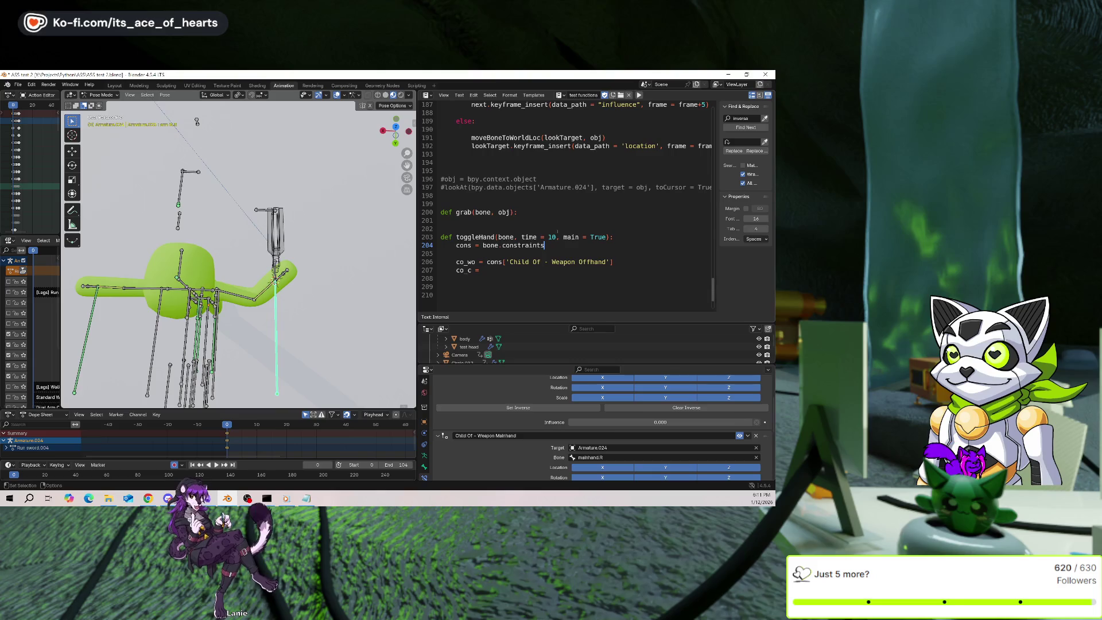
Add a new line below co_wo and name its variable co_wm.
key(Up)
key(End)
key(Left)
key(Left)
click(617, 261)
key(Return)
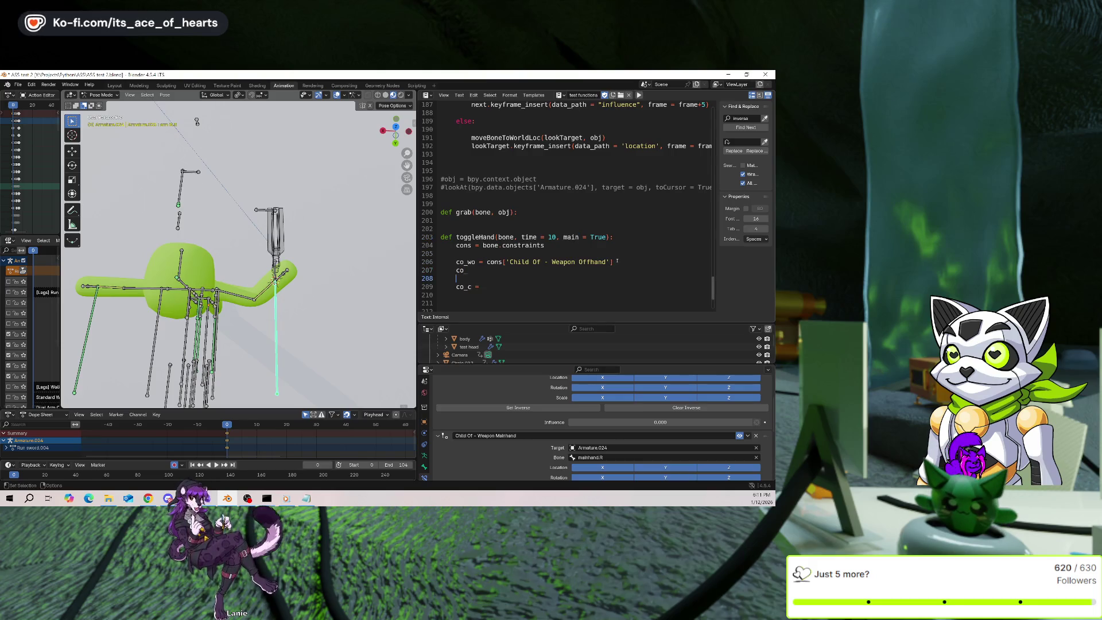
key(Up)
key(End)
text(_w)
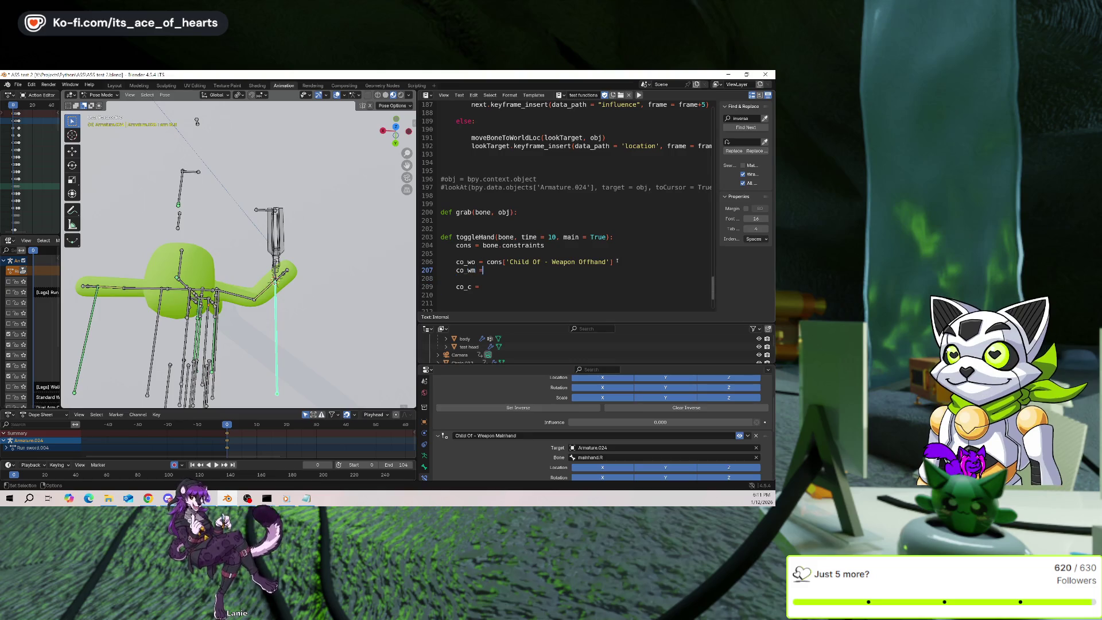
key(Left)
key(Left)
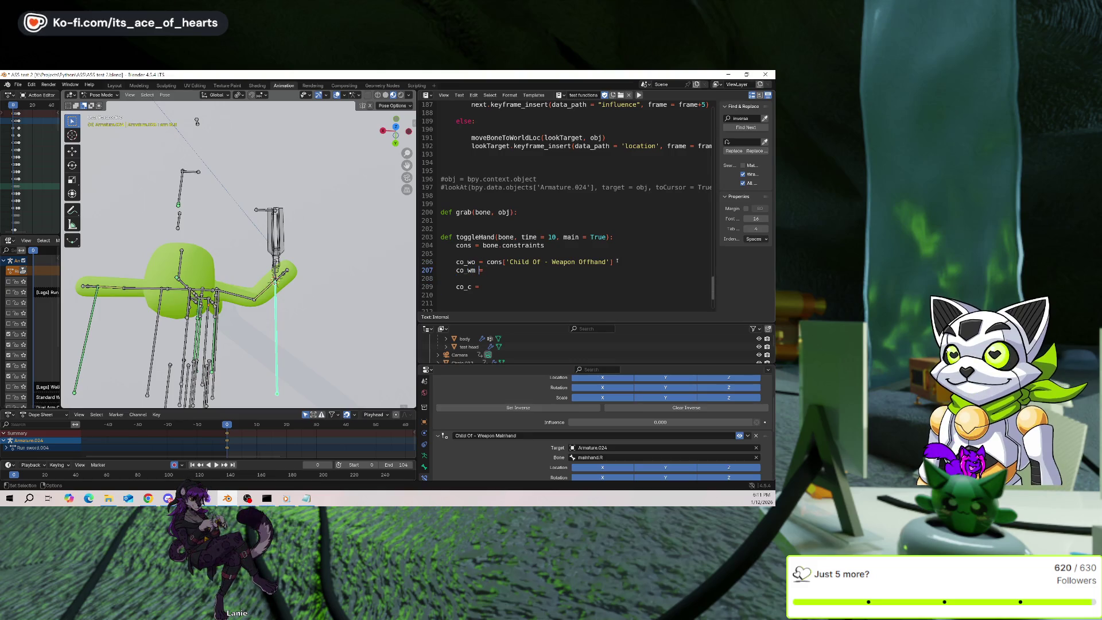
Insert an 'if main:' line and indent the co_wo and co_wm lines under it.
key(Up)
key(End)
key(Return)
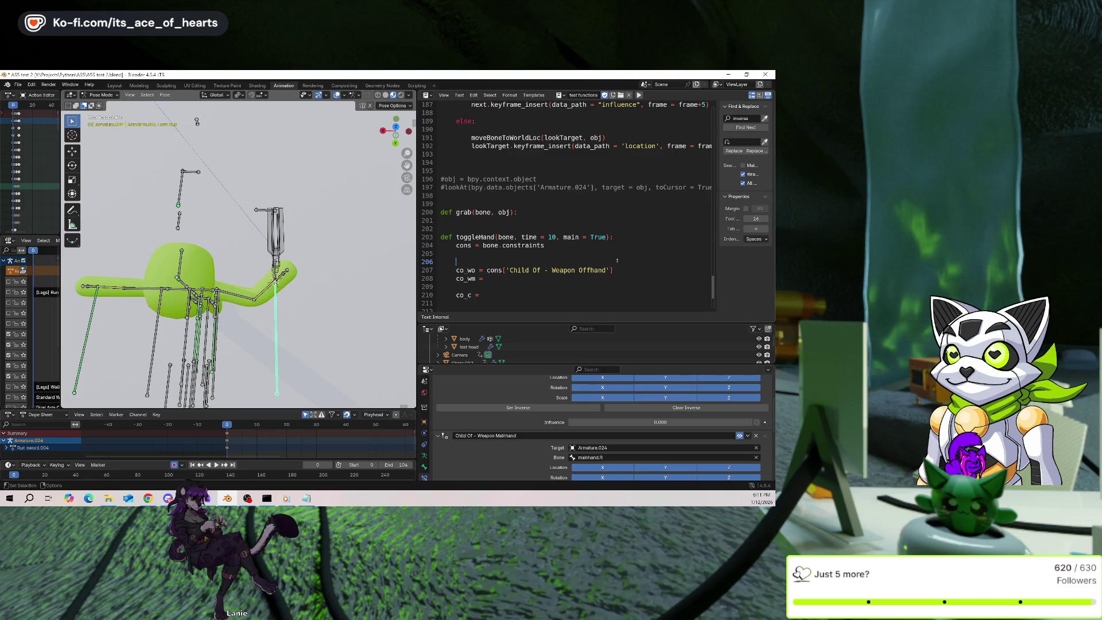
key(BackSpace)
key(BackSpace)
text(main:)
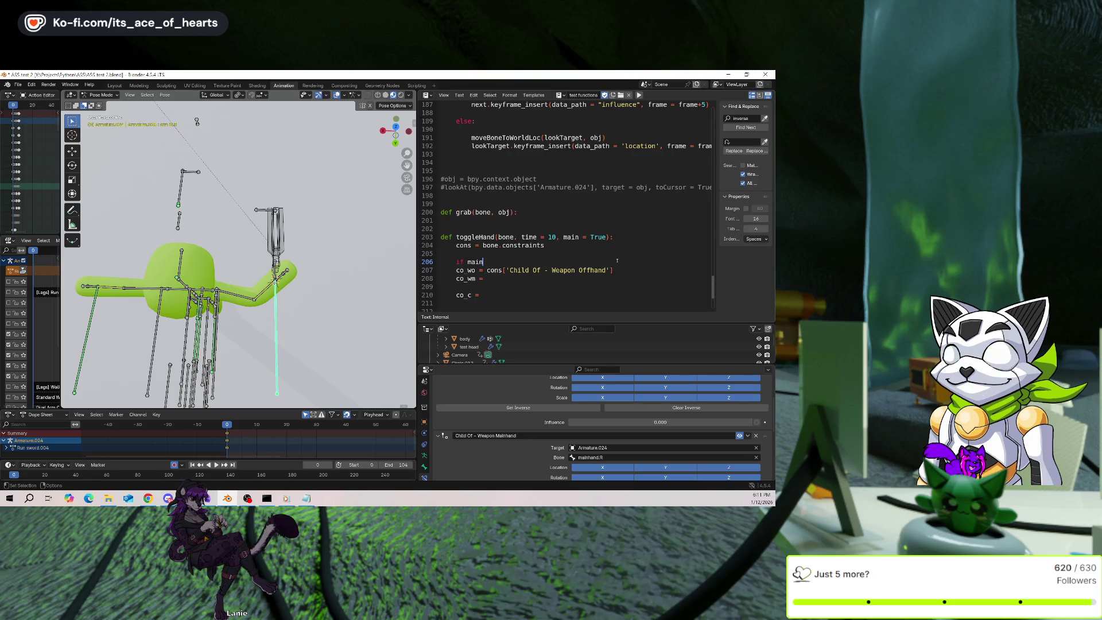
key(shift+Down)
key(shift+Down)
key(Tab)
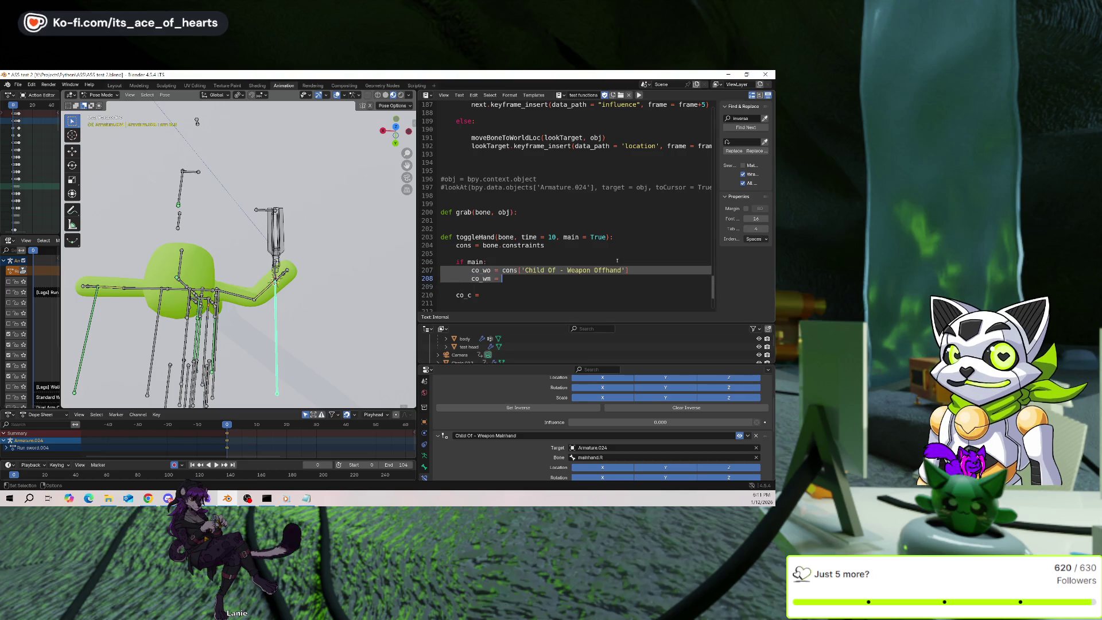
key(Return)
key(BackSpace)
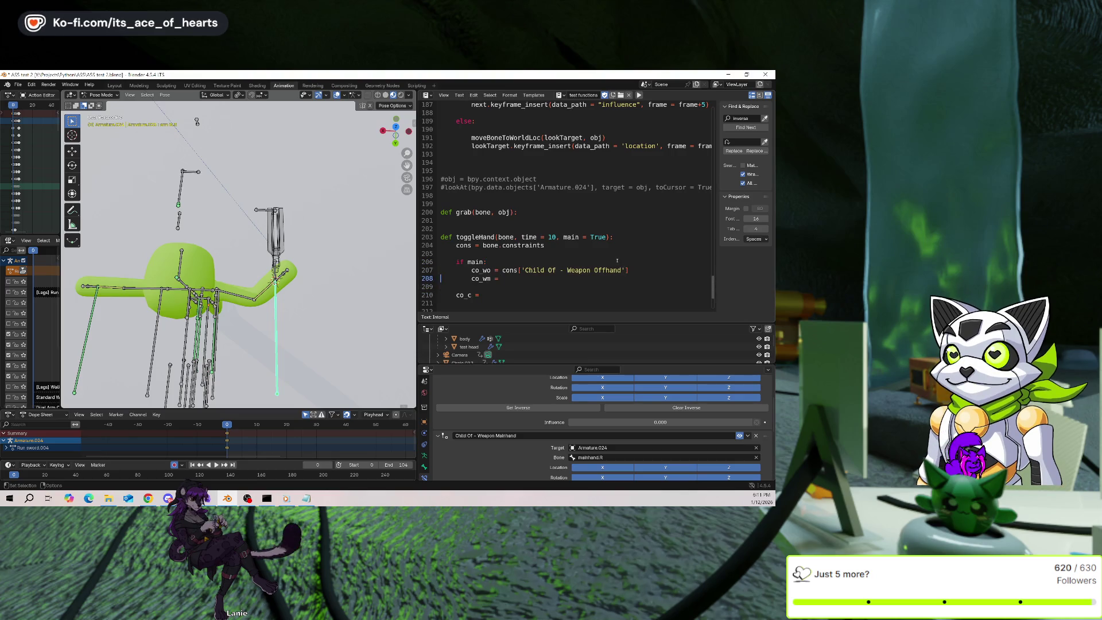
Rename co_wo to hand on line 207 and maximize the script editor.
key(Up)
key(ctrl+shift+Right)
text(main)
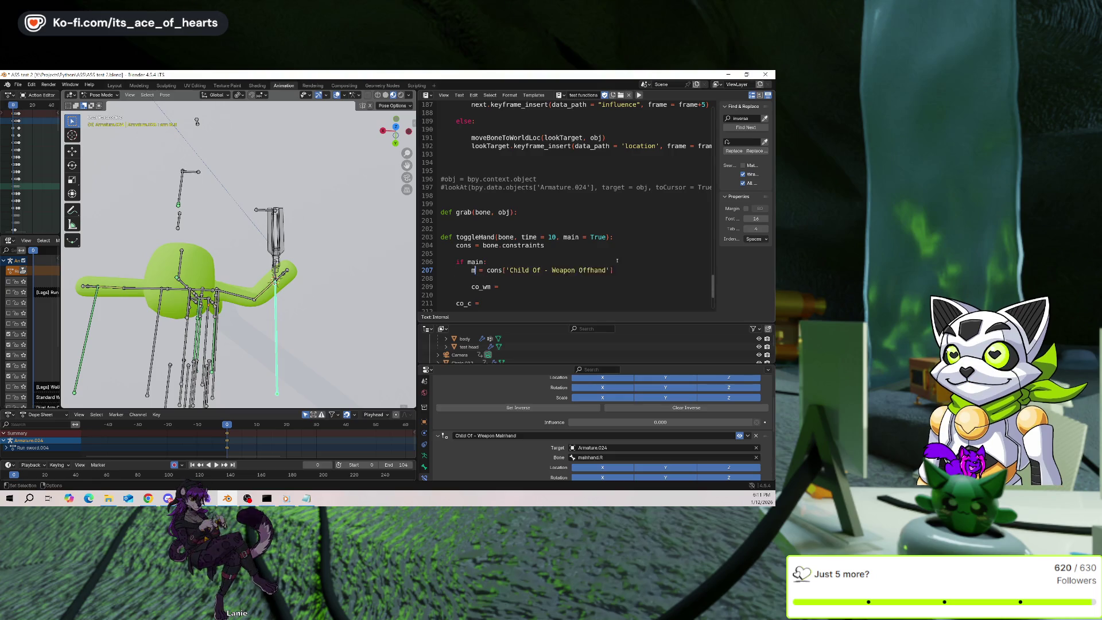
text(hand)
key(ctrl+shift+Left)
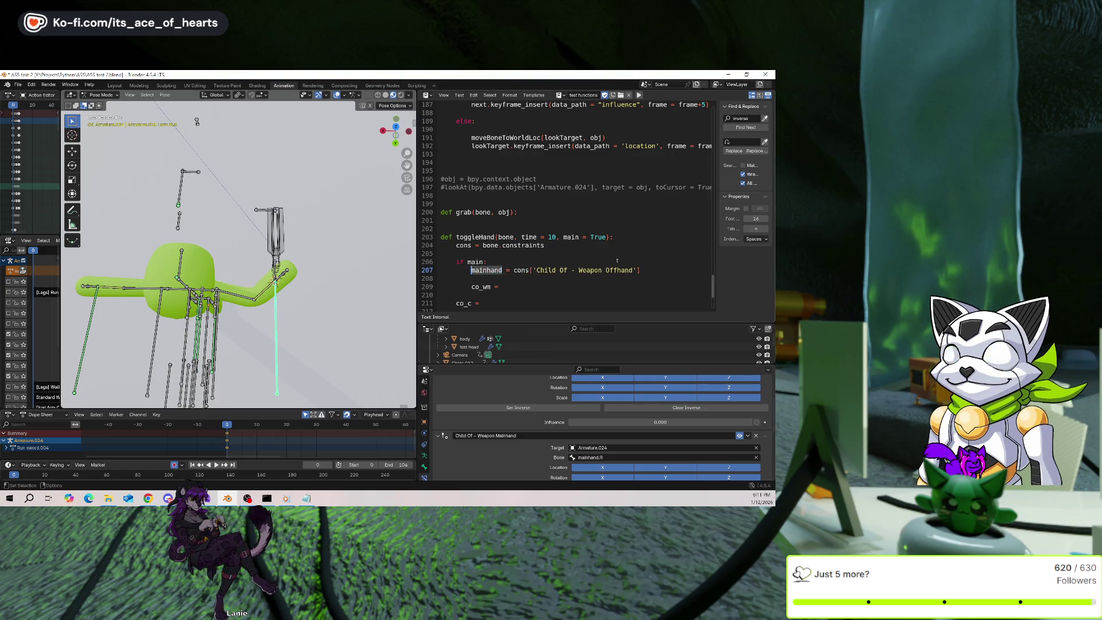
text(hand)
key(ctrl+shift+Left)
key(ctrl+c)
key(ctrl+space)
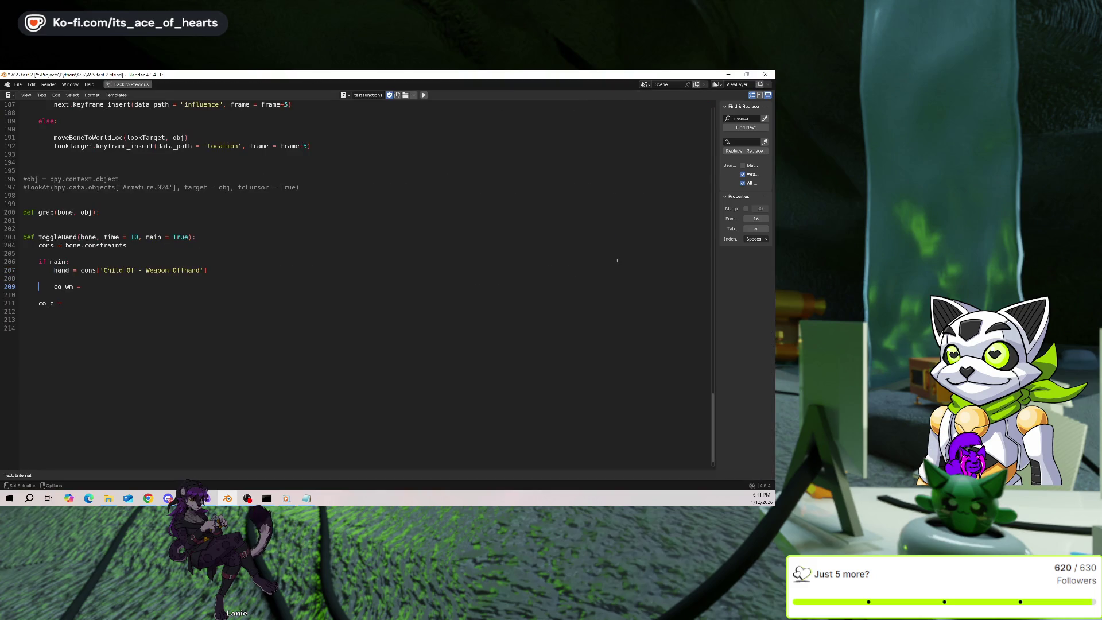
Replace co_wm with hand on line 209.
key(Right)
key(ctrl+shift+Right)
key(ctrl+v)
key(Up)
key(Up)
key(Home)
key(shift+Down)
key(Down)
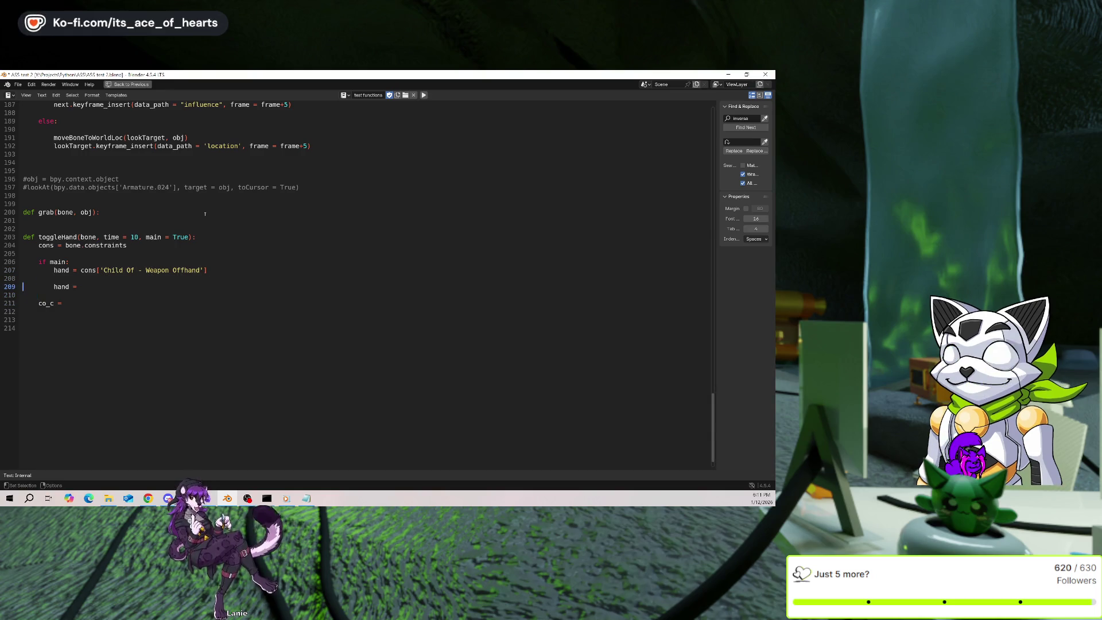
Copy the cons['Child Of - Weapon Offhand'] lookup from line 207 after hand = on line 209.
key(Up)
key(Up)
key(End)
key(ctrl+shift+Left)
key(ctrl+shift+Left)
key(ctrl+shift+Left)
key(ctrl+shift+Left)
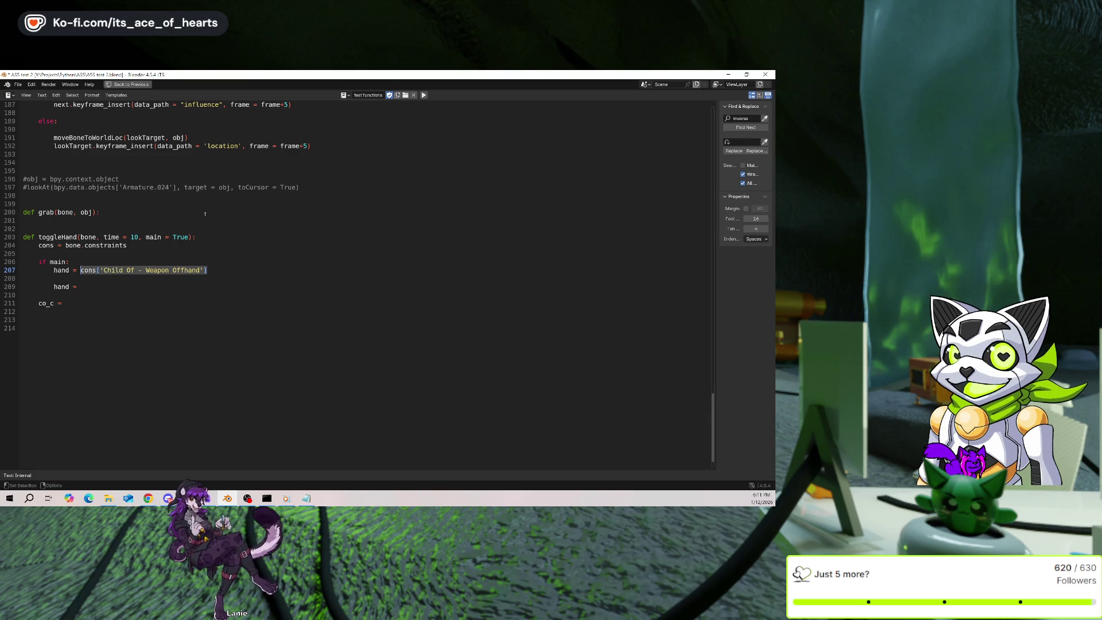
key(ctrl+c)
key(Down)
key(Down)
key(Down)
key(ctrl+v)
key(ctrl+z)
key(ctrl+v)
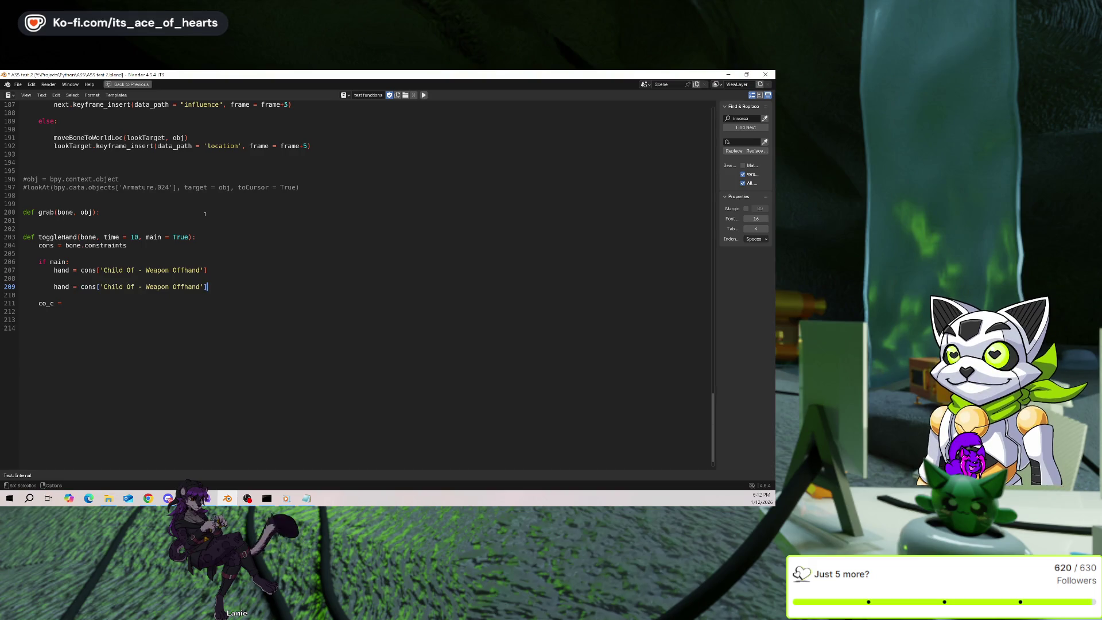
Change Offhand to Mainhand on line 209 and restore the full Animation layout.
key(ctrl+shift+Left)
key(ctrl+shift+Left)
key(ctrl+shift+Left)
key(ctrl+shift+Right)
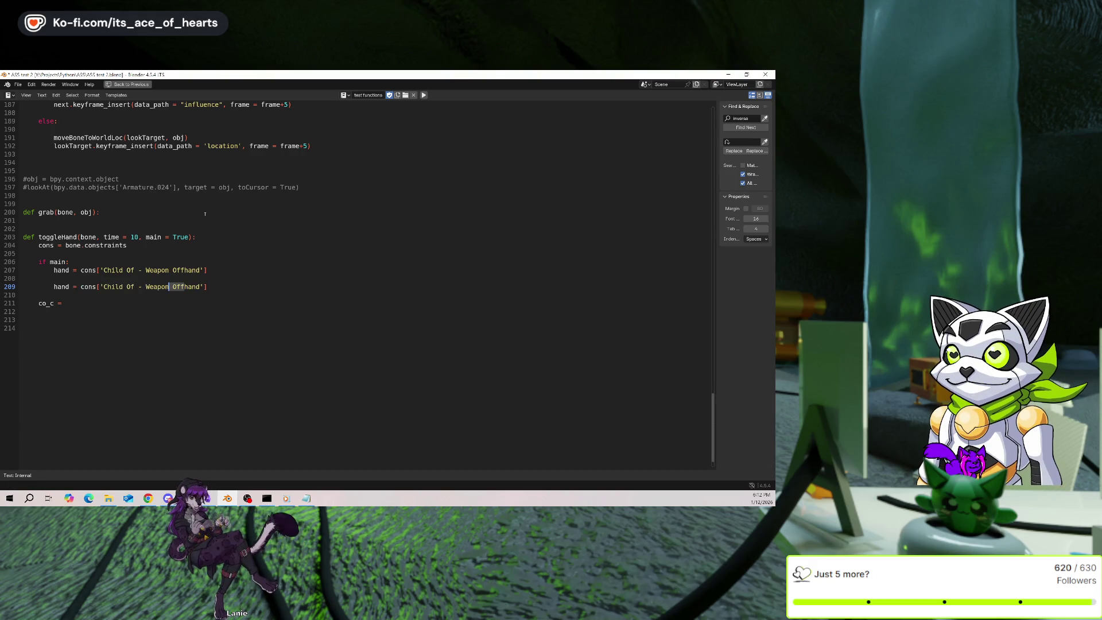
text(Main)
key(Down)
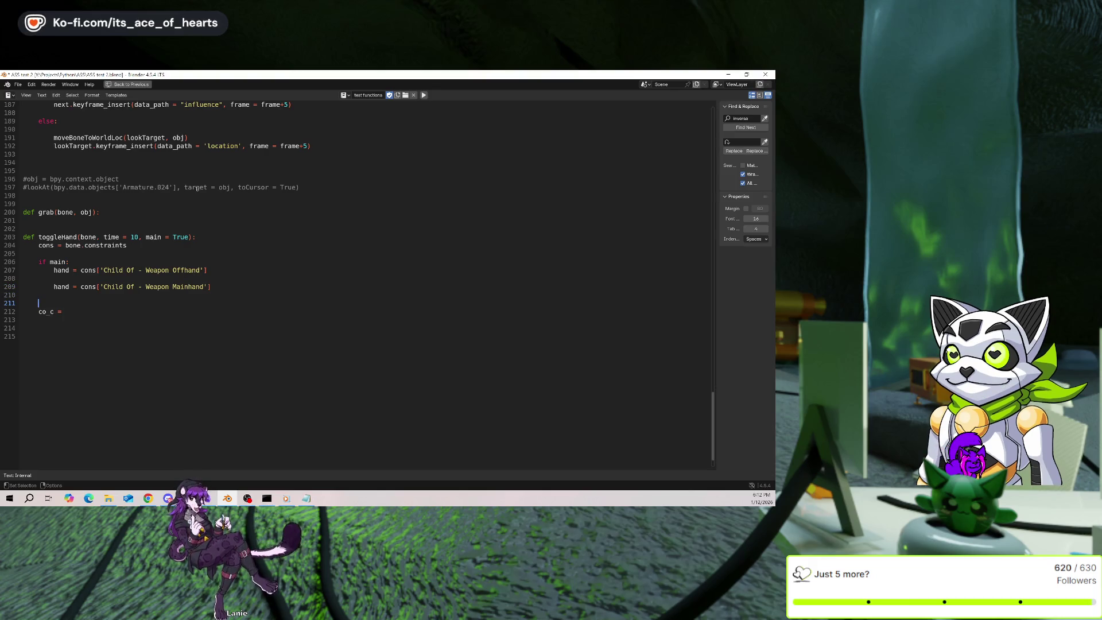
click(129, 85)
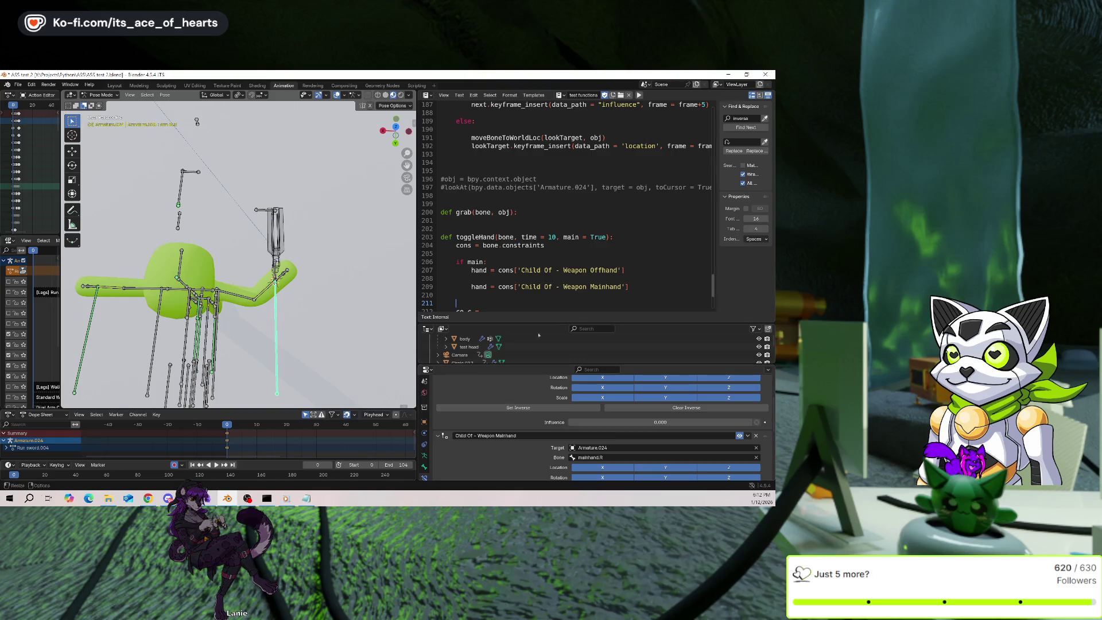
Copy the cons['Child Of - Weapon Mainhand'] lookup from line 209 after co_c = on line 212.
scroll(506, 261, down, 4)
scroll(506, 261, up, 2)
click(505, 261)
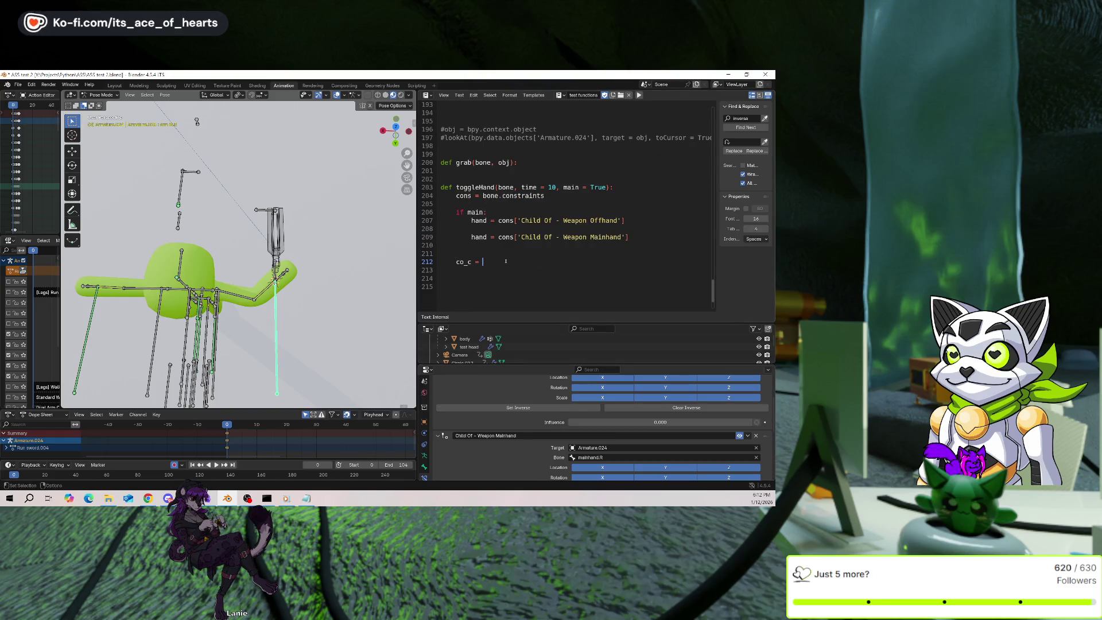
scroll(514, 422, up, 3)
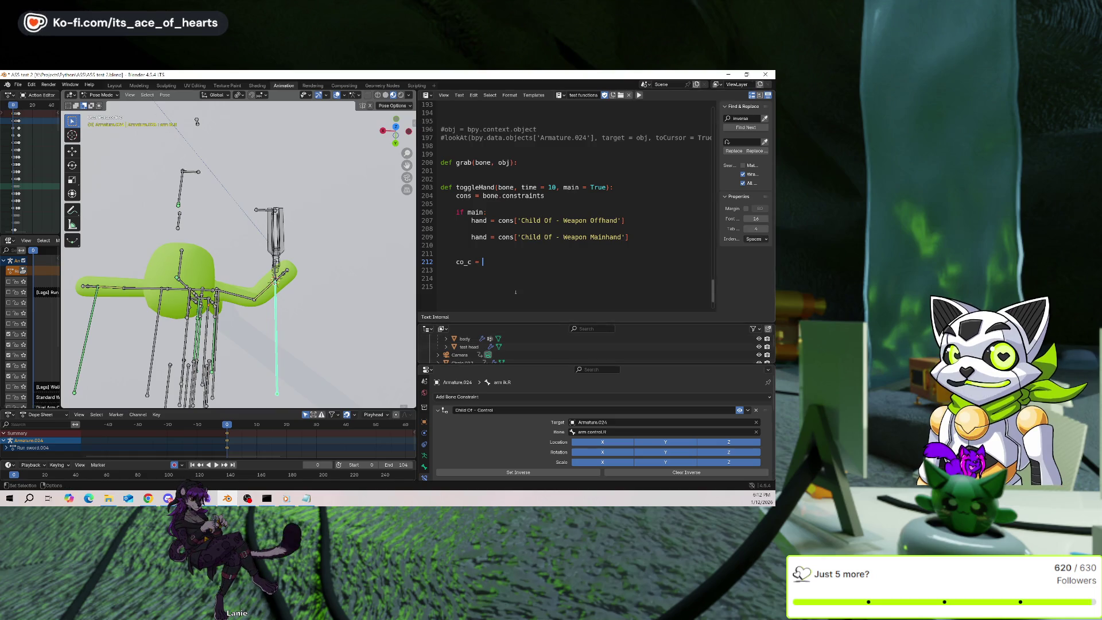
click(474, 410)
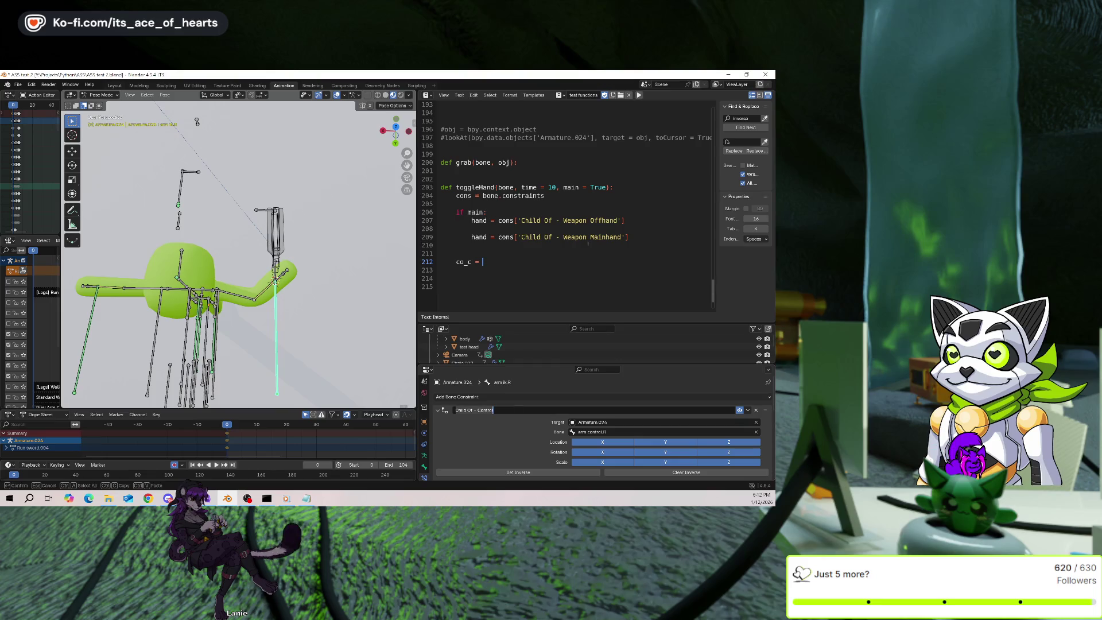
drag(629, 237, 530, 237)
key(ctrl+c)
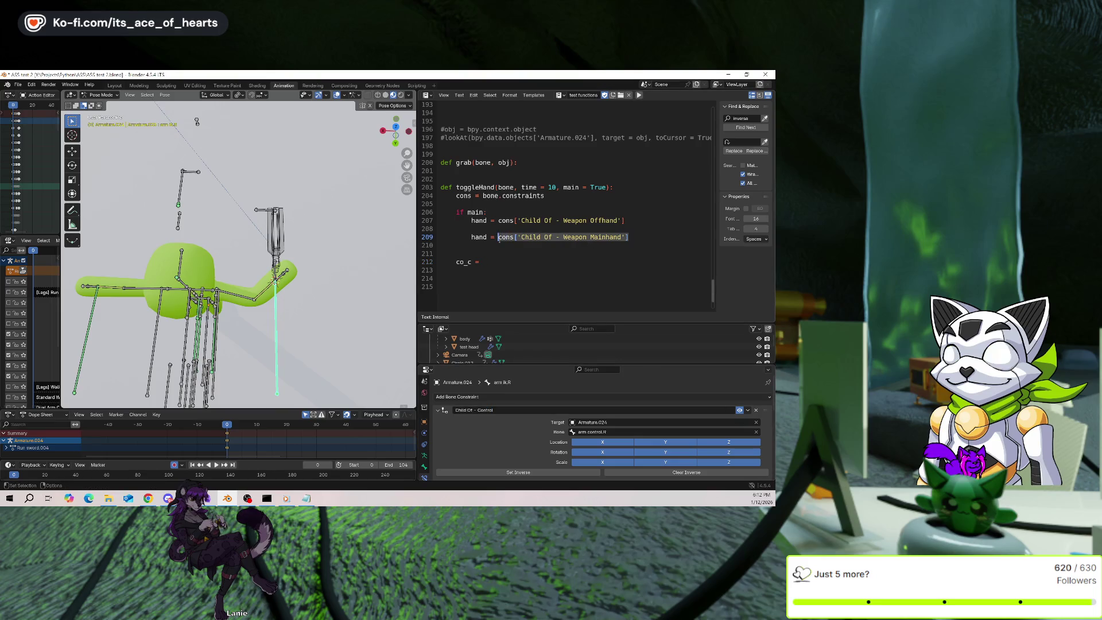
click(480, 262)
key(ctrl+v)
Replace the quoted constraint name on line 212 with 'Child Of - Control'.
click(606, 261)
shift+click(507, 262)
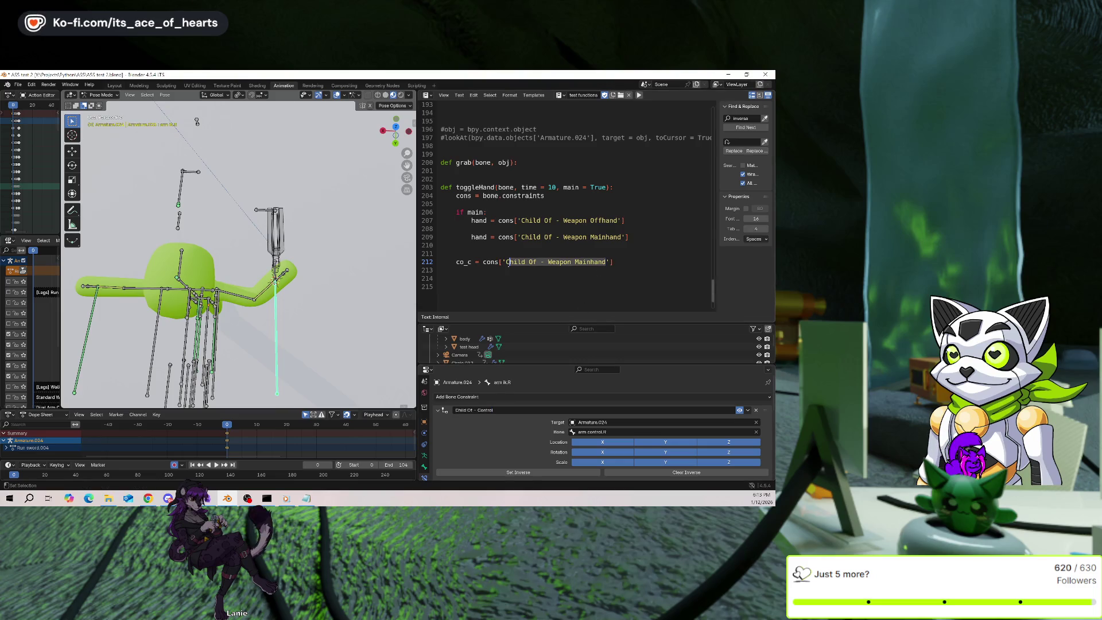
key(ctrl+v)
click(620, 263)
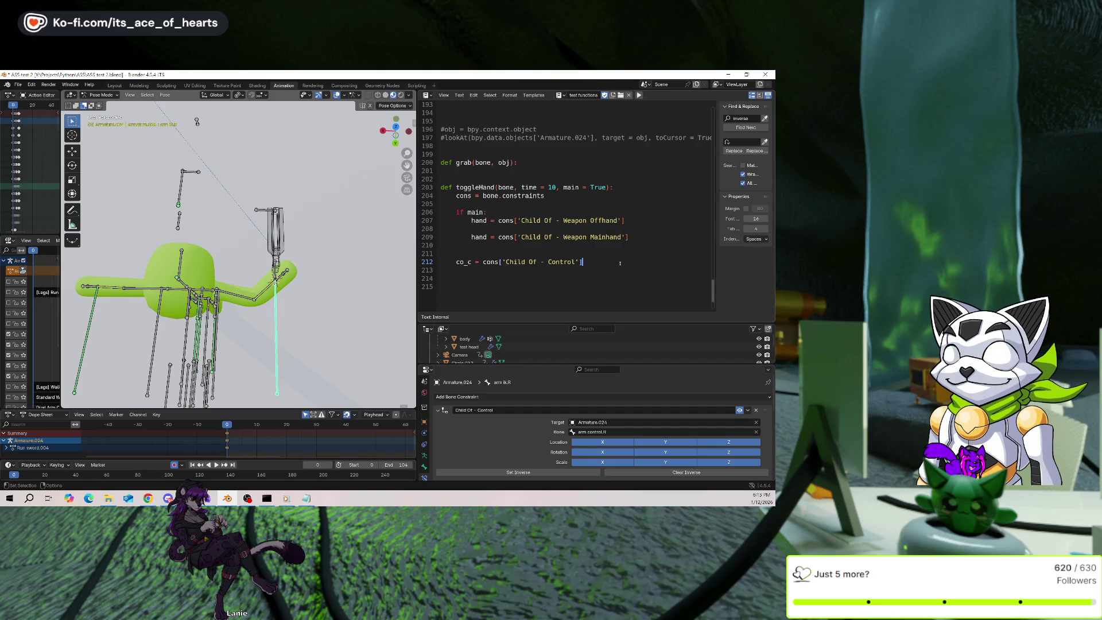
scroll(603, 424, down, 2)
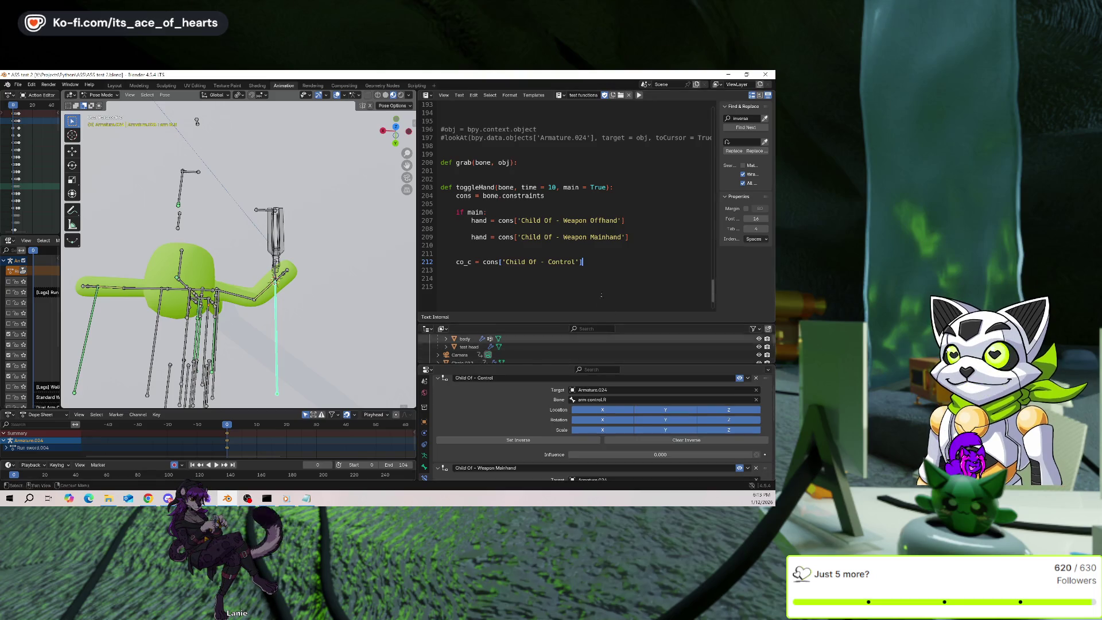
click(736, 119)
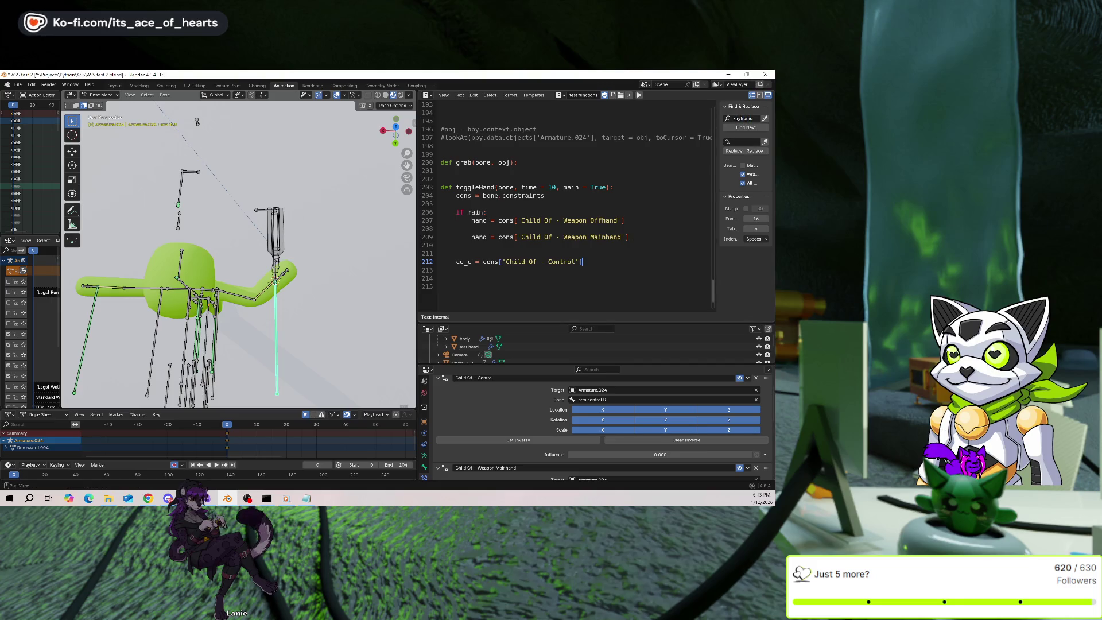
Search the current script for 'keyframe' with wrap-around enabled.
text(ame)
key(Return)
click(743, 184)
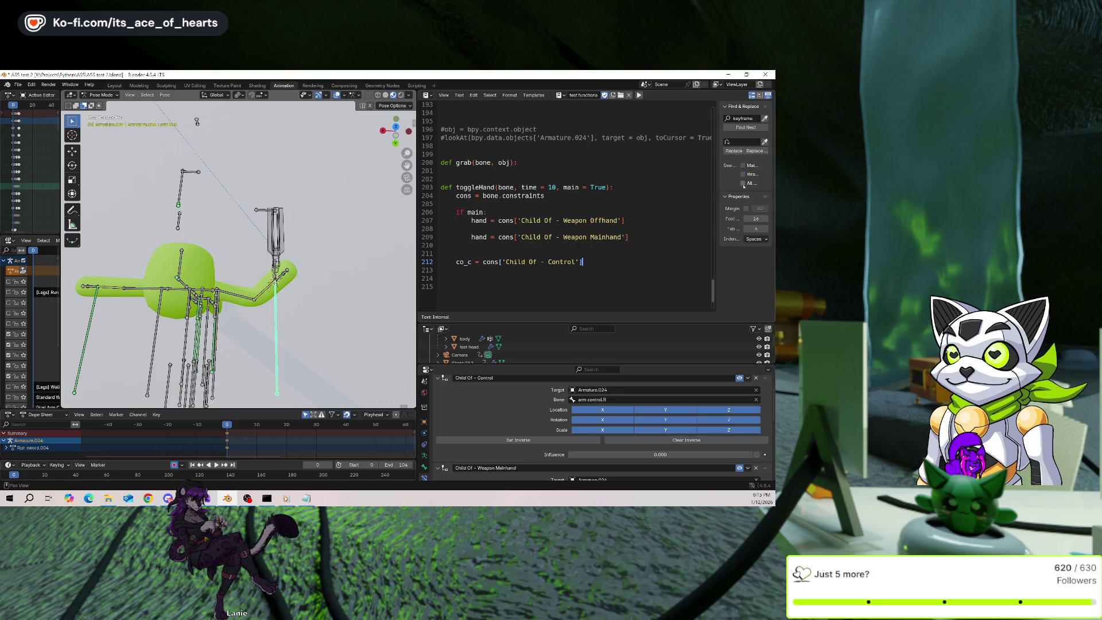
click(745, 128)
click(743, 173)
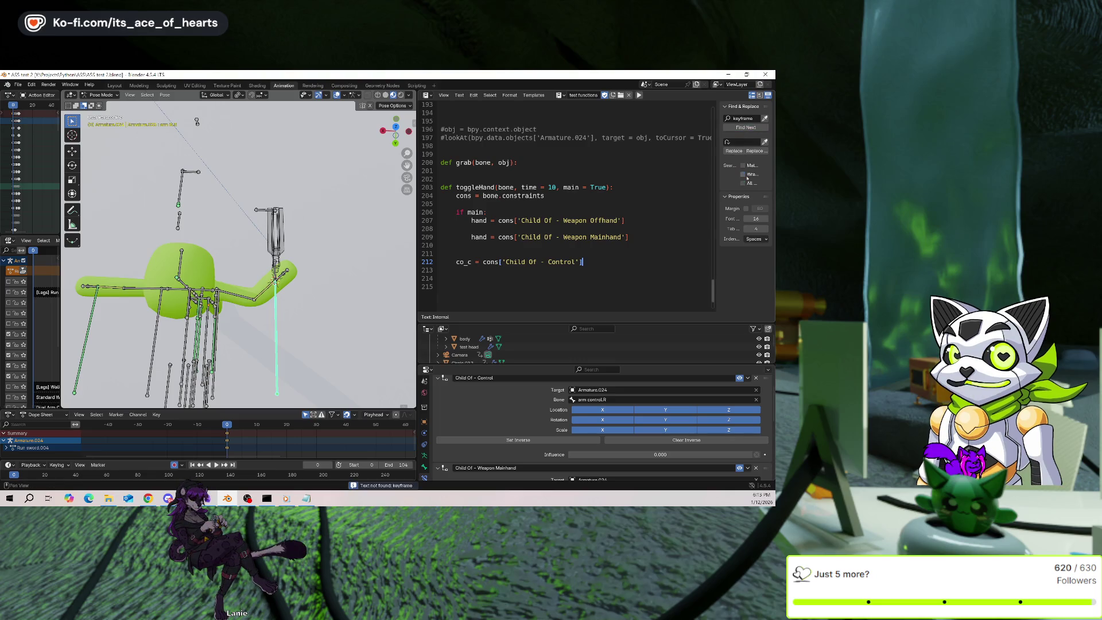
click(745, 128)
click(590, 205)
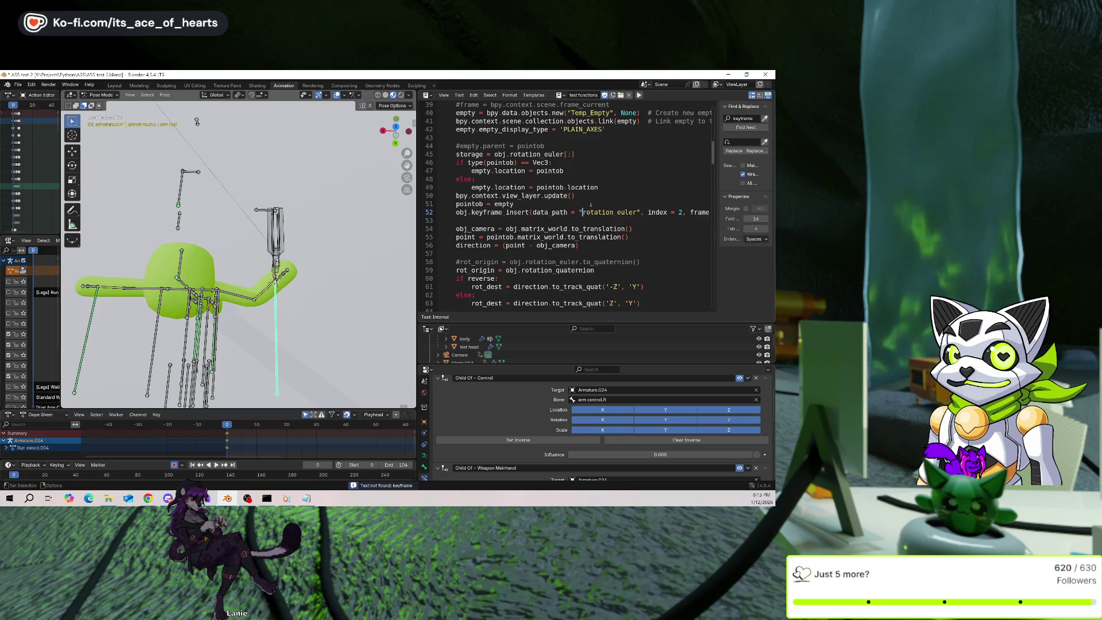
Paste a keyframe_insert line below co_c, unindent it, and replace obj with co_c.
key(ctrl+z)
key(ctrl+z)
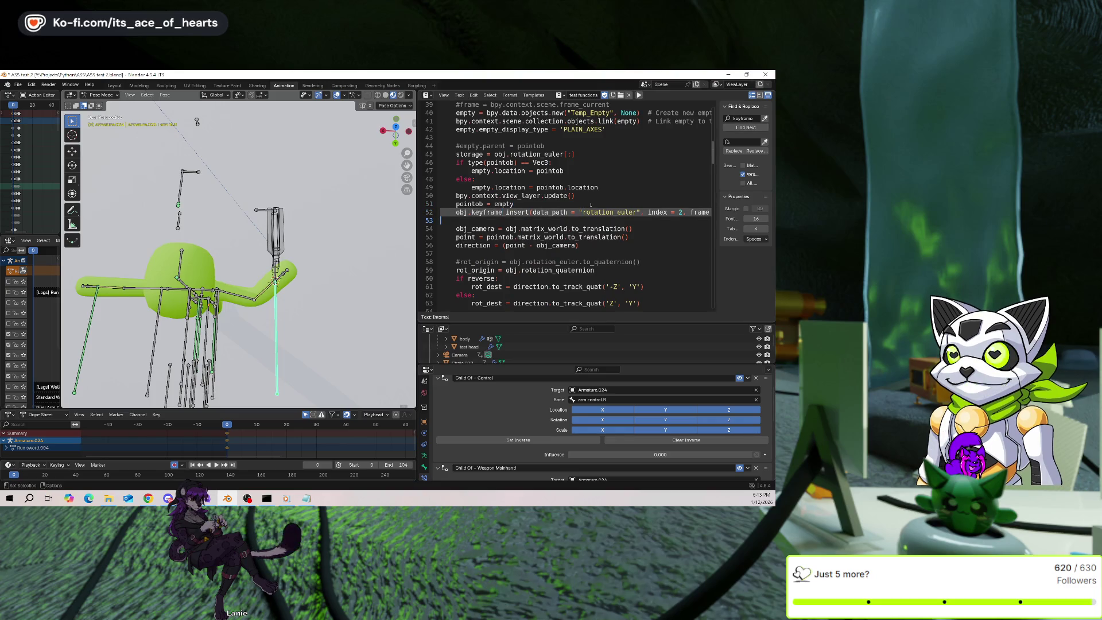
key(ctrl+z)
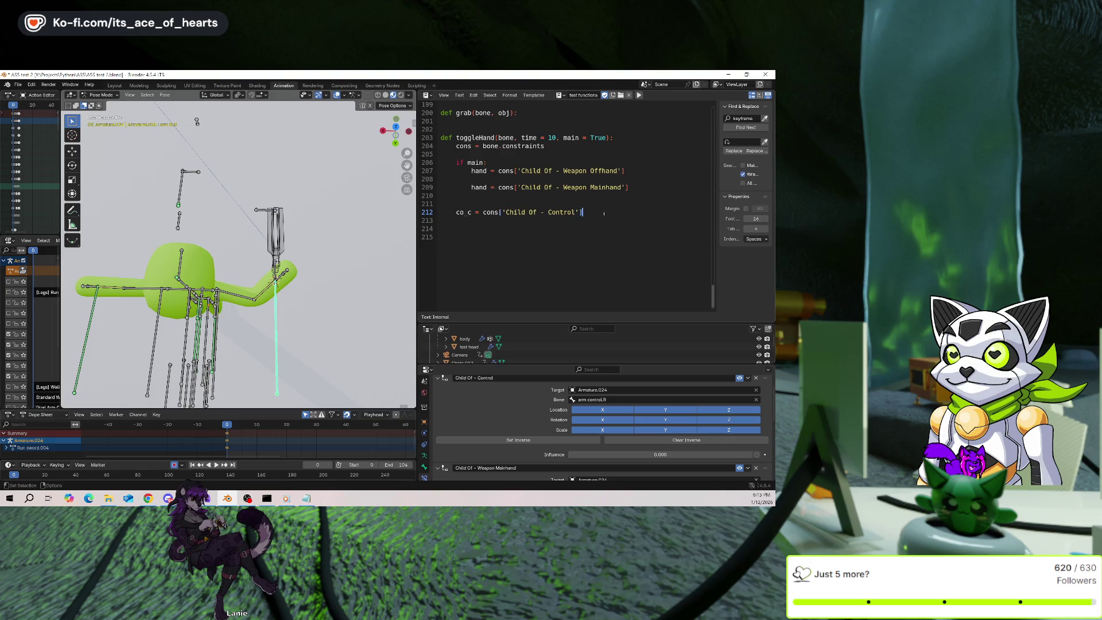
key(ctrl+v)
key(Down)
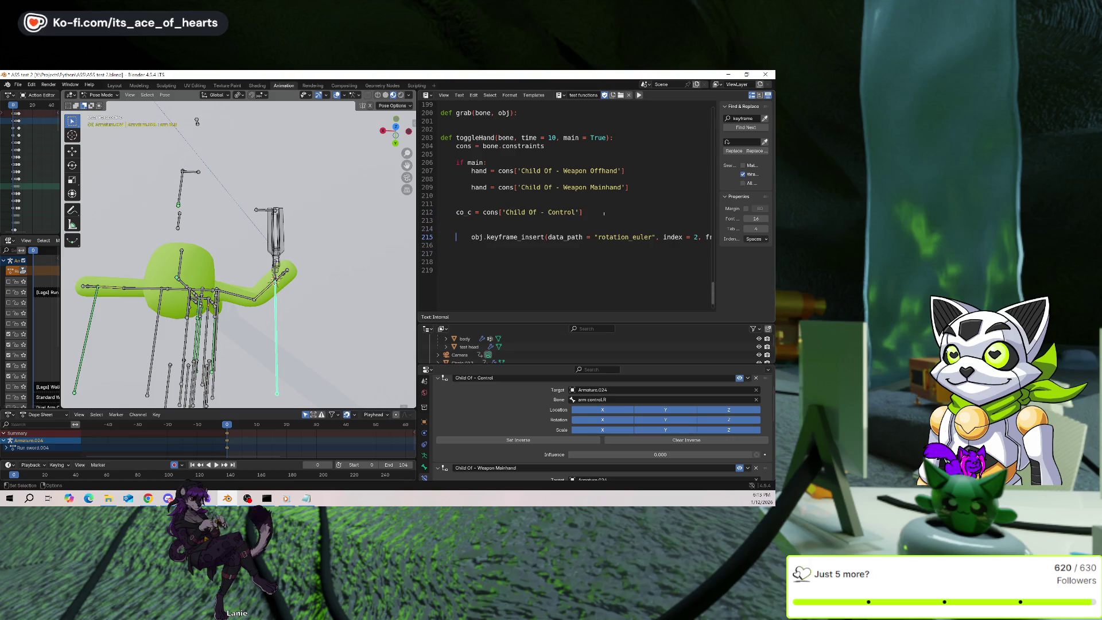
key(shift+Tab)
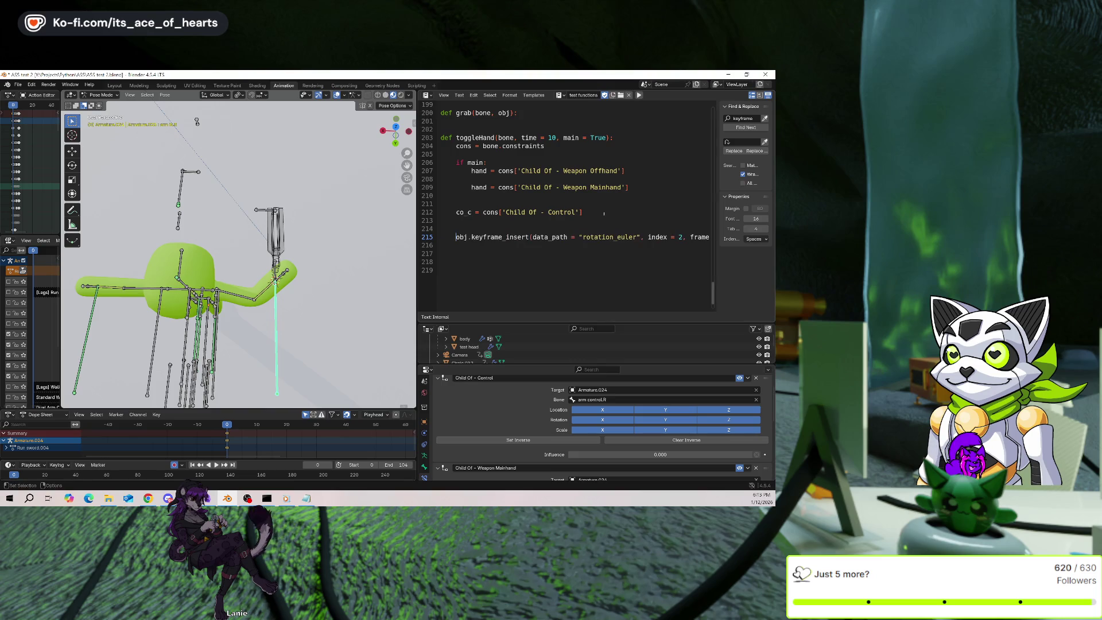
key(ctrl+shift+Right)
key(ctrl+shift+Right)
key(ctrl+shift+Right)
key(ctrl+v)
key(ctrl+shift+Right)
Step through the script's keyframe_insert occurrences with Find Next, then scroll back to toggleHand.
key(ctrl+f)
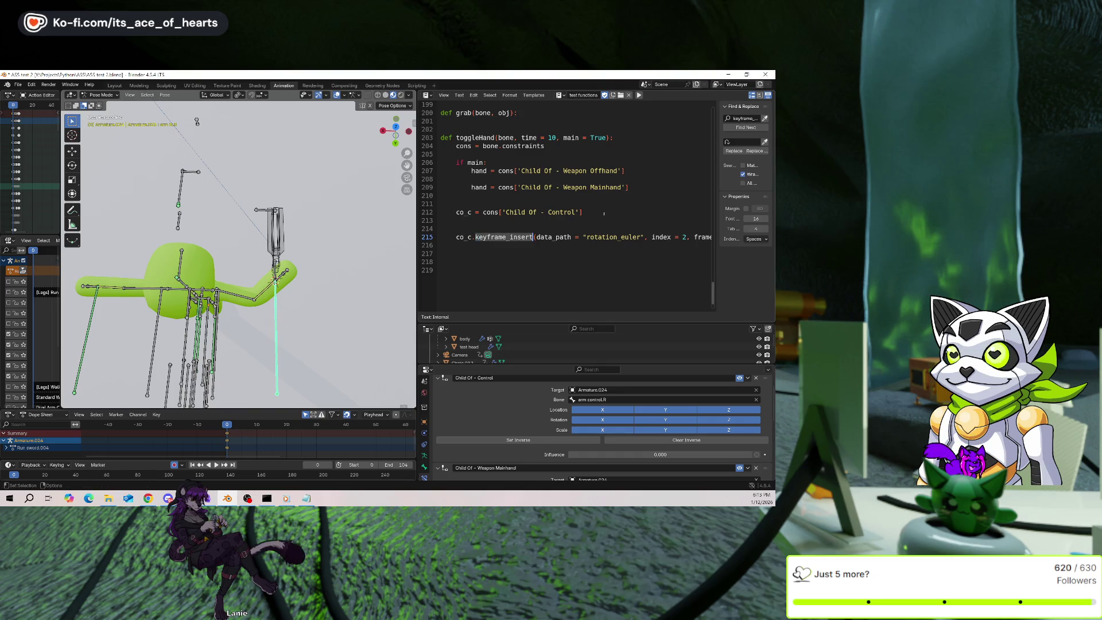
key(Return)
key(ctrl+z)
key(Left)
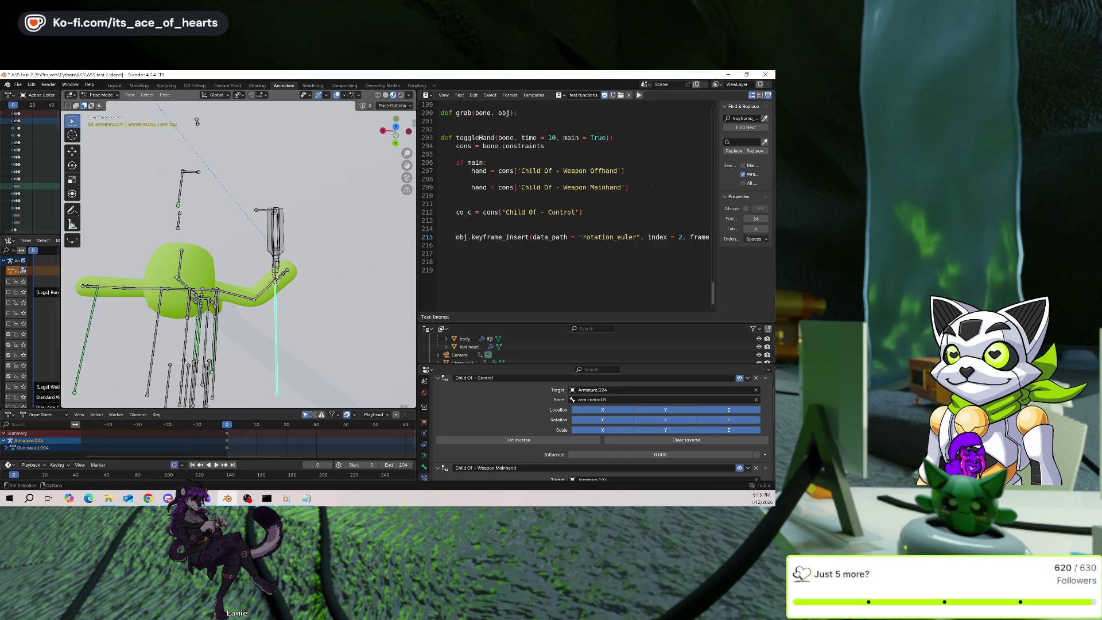
click(738, 127)
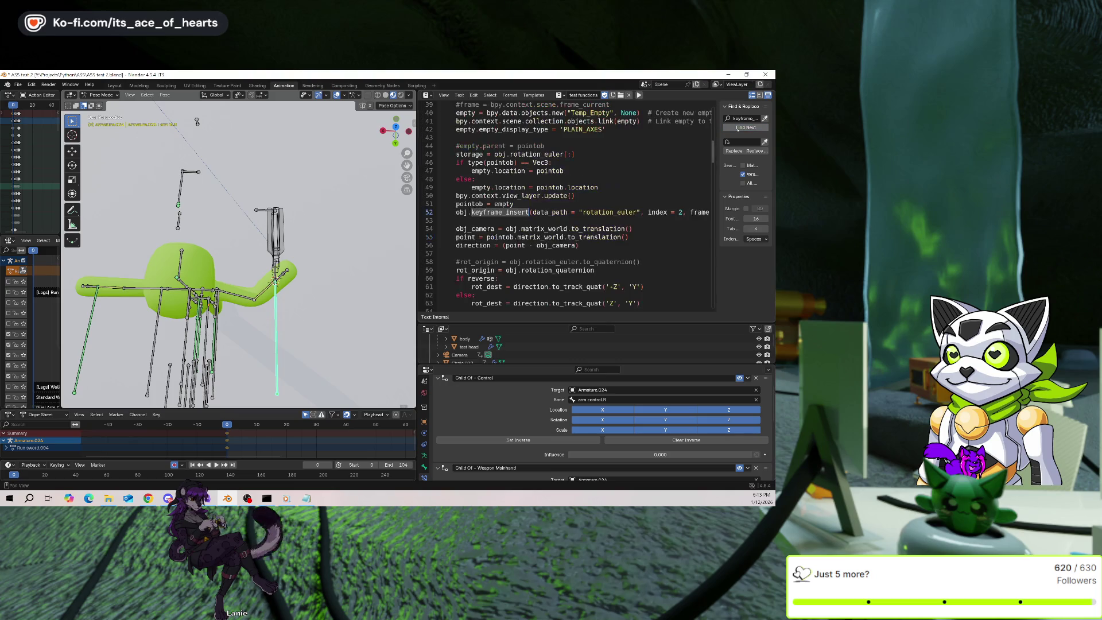
click(737, 128)
click(738, 128)
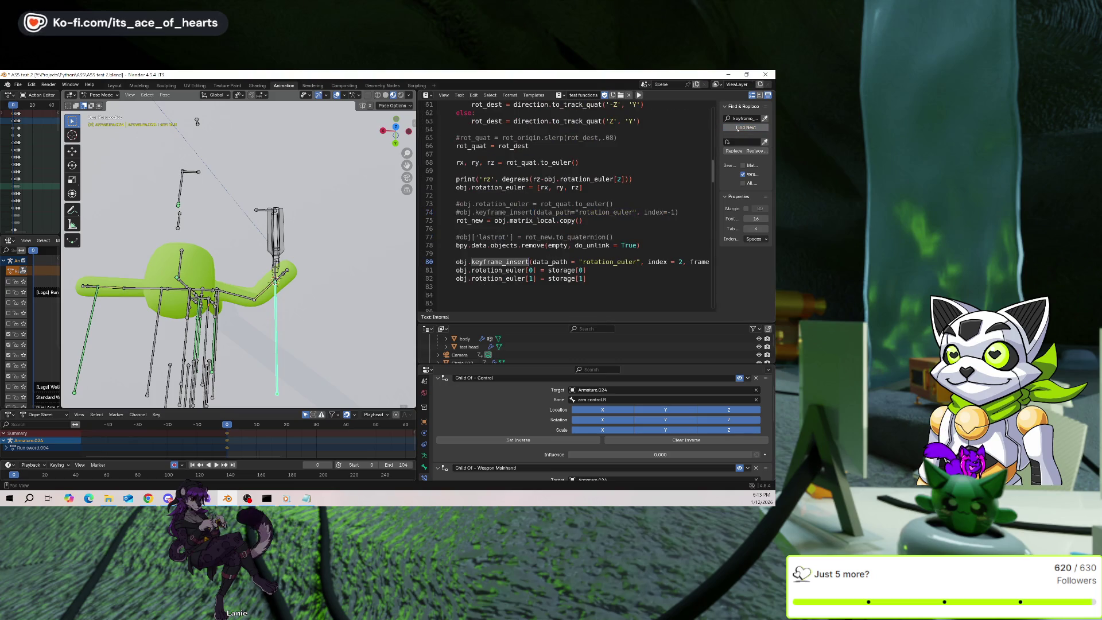
click(738, 128)
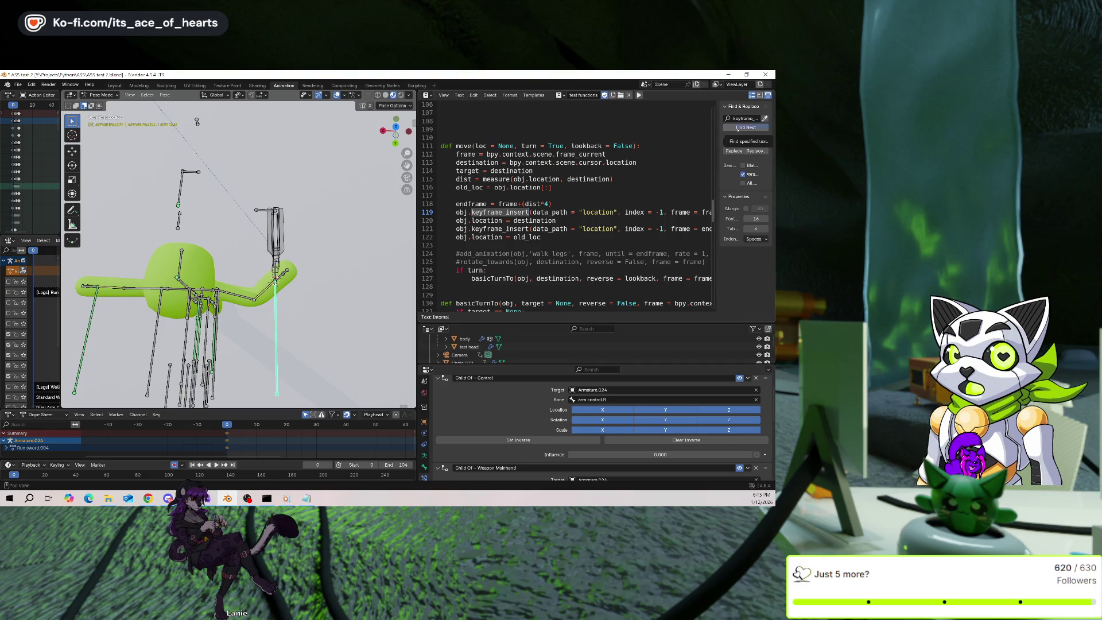
click(738, 128)
click(738, 128)
click(738, 128)
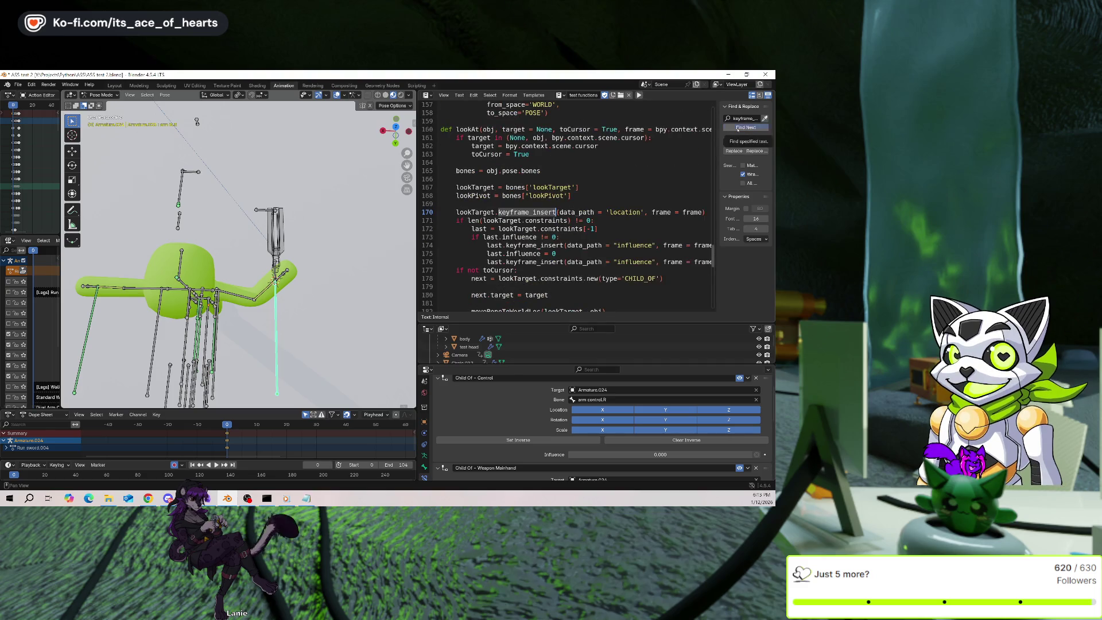
click(738, 128)
click(738, 128)
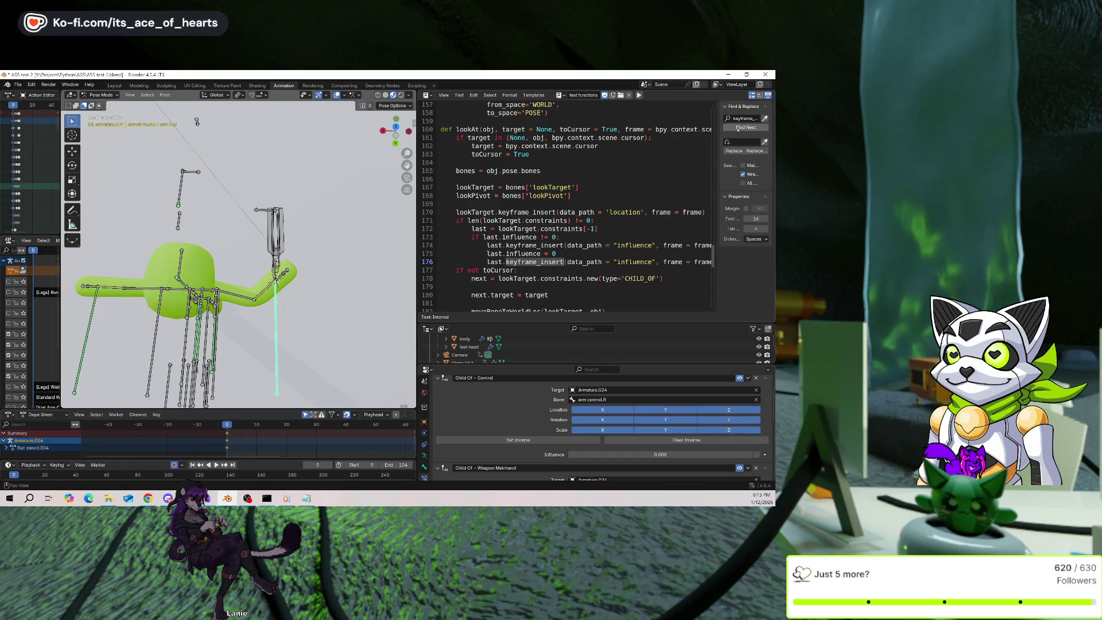
click(738, 128)
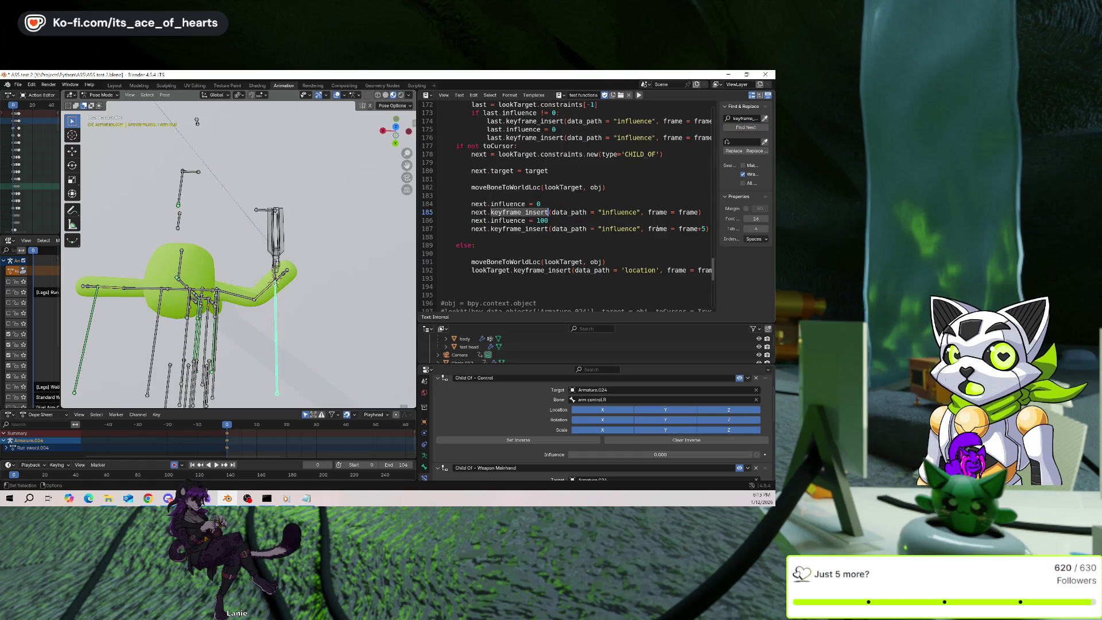
scroll(676, 253, down, 10)
scroll(676, 253, up, 4)
scroll(572, 270, down, 1)
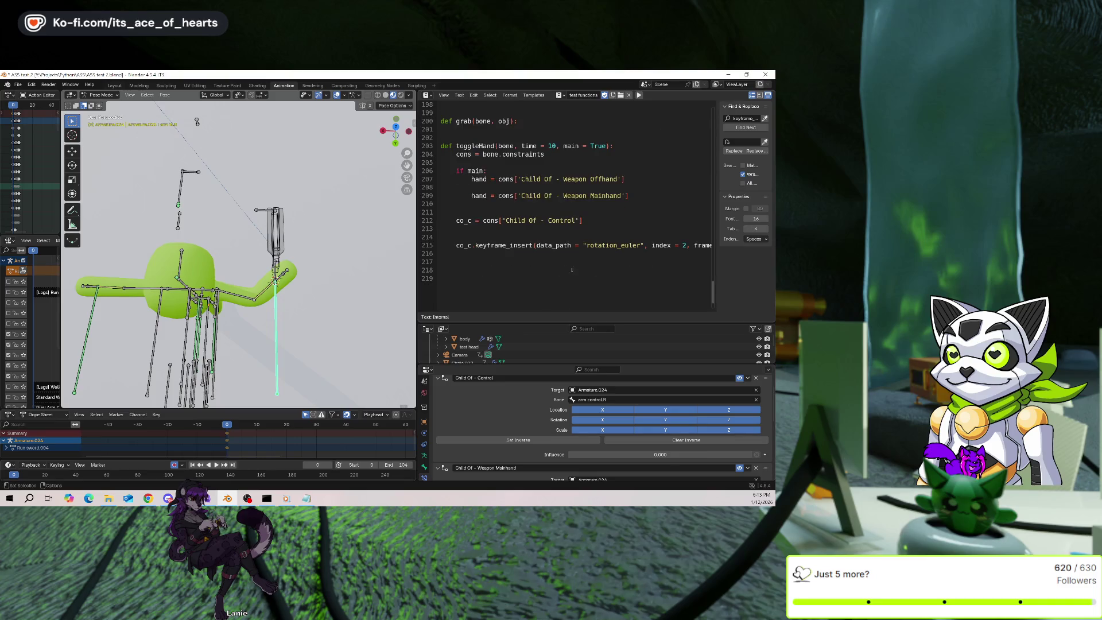
On line 215, change rotation_euler to influence and delete the index = 2 argument.
scroll(521, 222, up, 1)
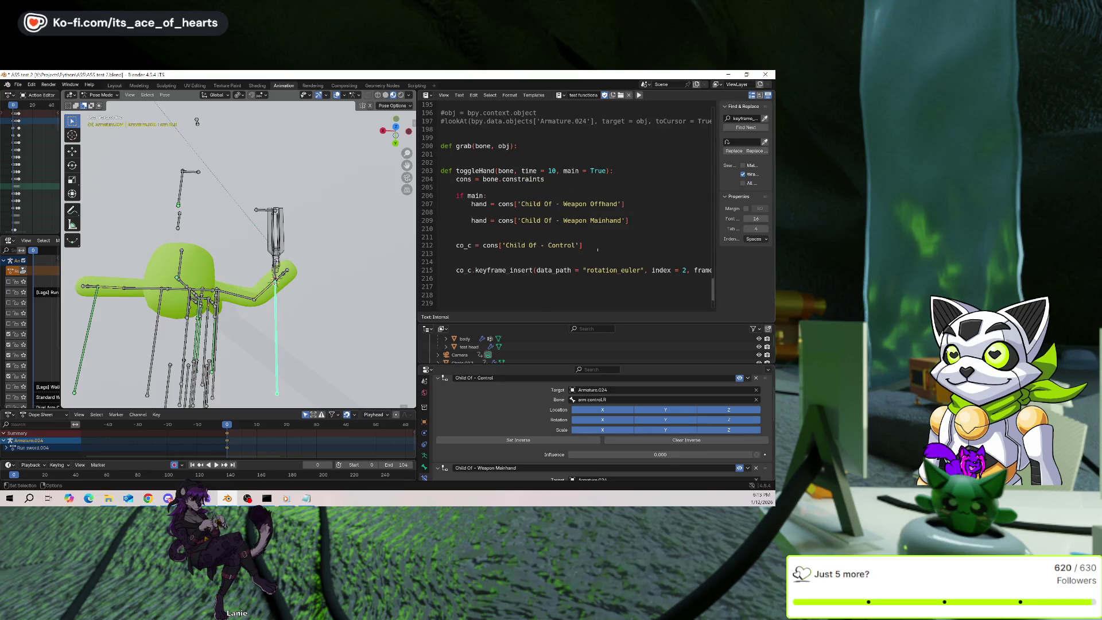
text(influenc)
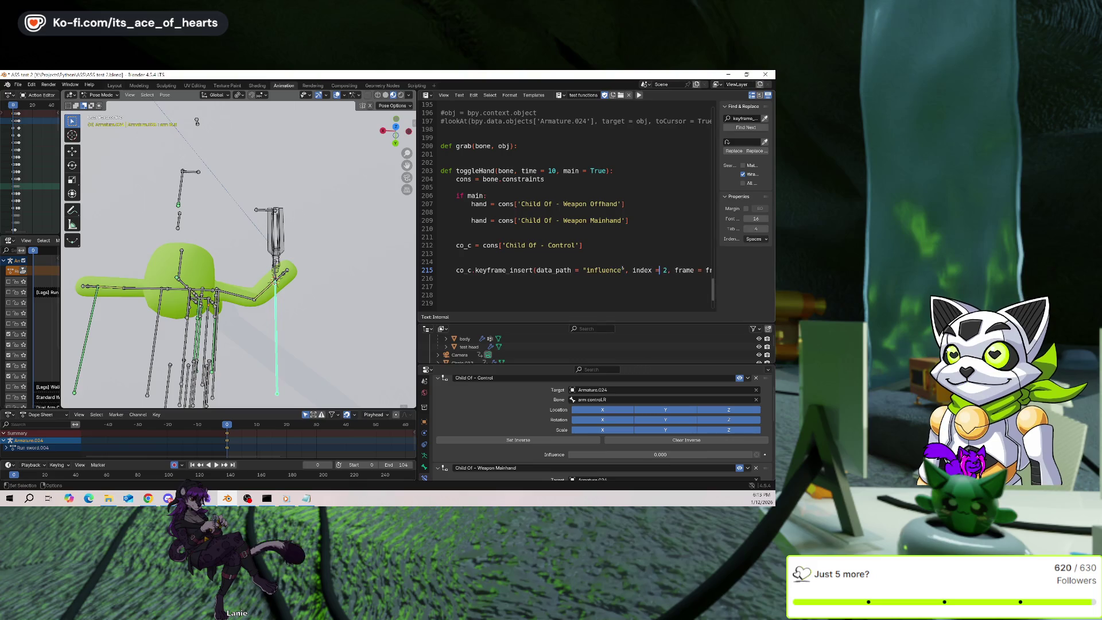
drag(666, 270, 633, 270)
key(BackSpace)
key(Down)
key(Down)
key(Down)
key(Up)
key(Up)
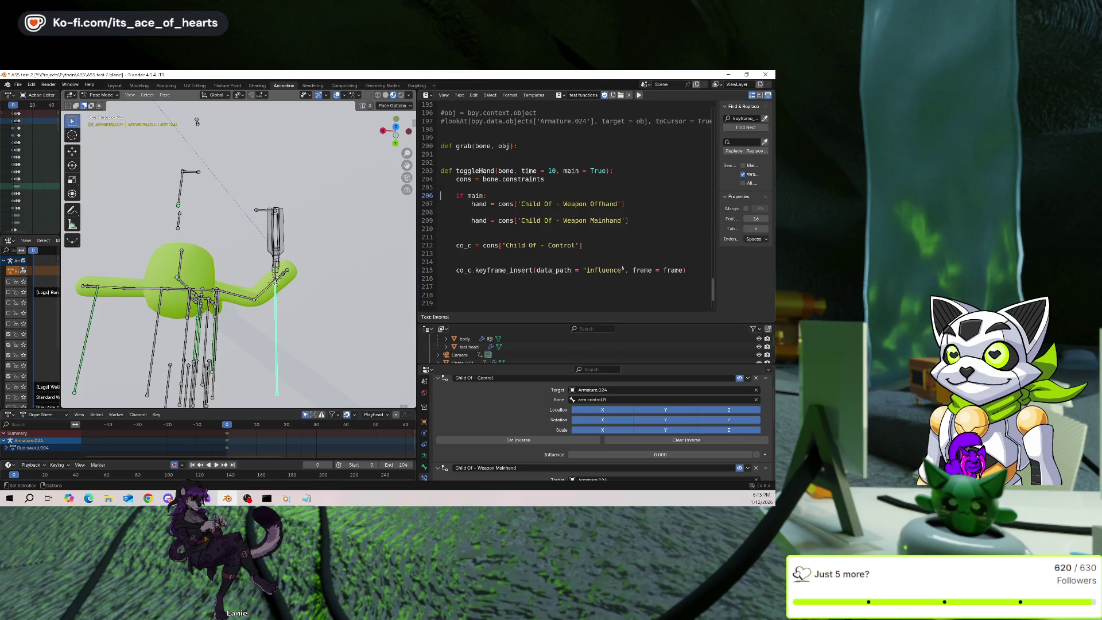
key(Down)
key(Down)
key(Down)
Search the script for 'frame' and review the matches on lines 38 and 52.
key(Left)
key(Left)
key(ctrl+shift+Left)
key(ctrl+f)
key(Return)
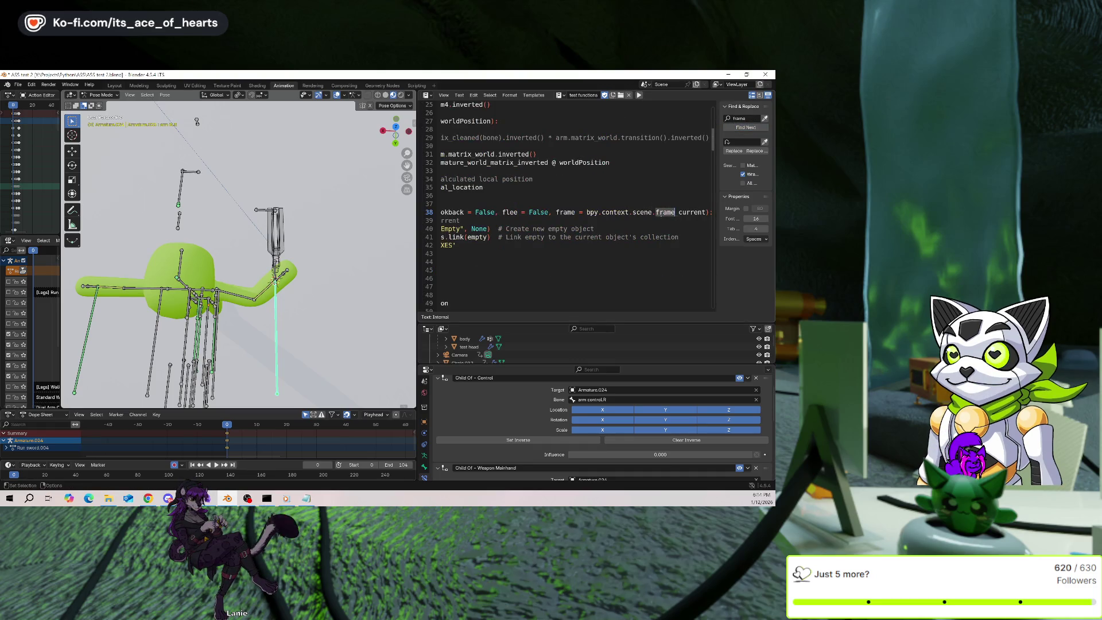
click(705, 212)
shift+click(555, 212)
key(Up)
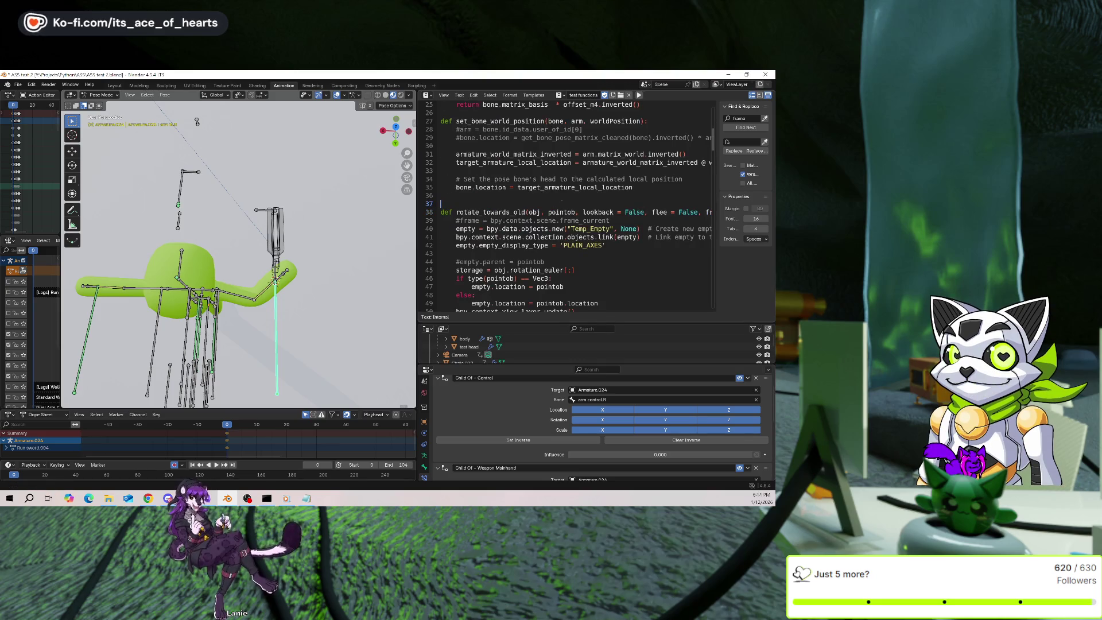
click(744, 128)
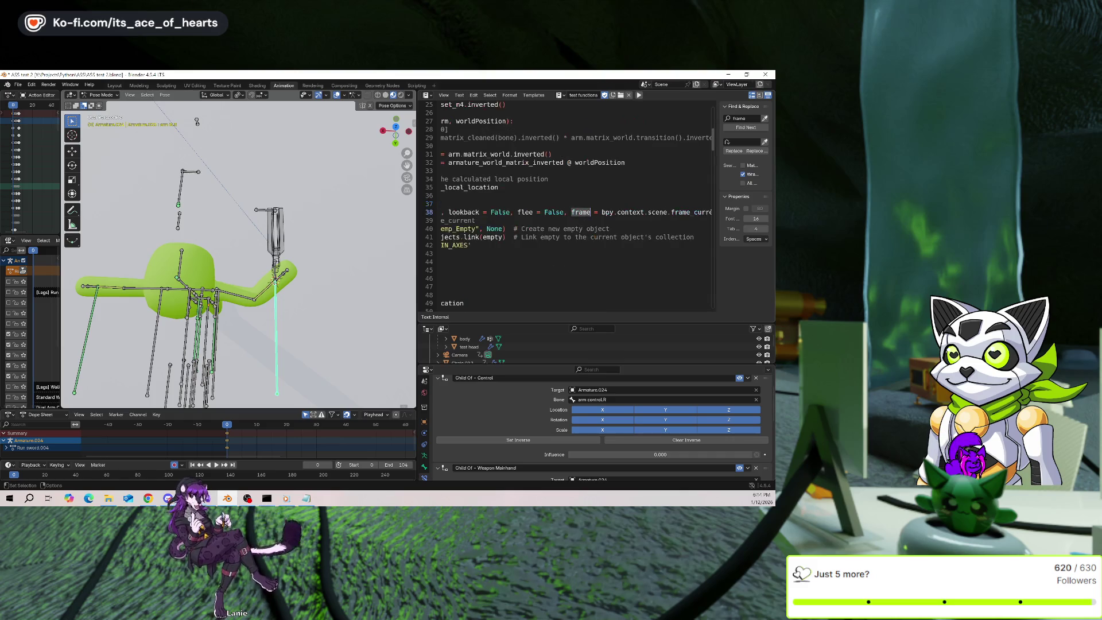
click(745, 128)
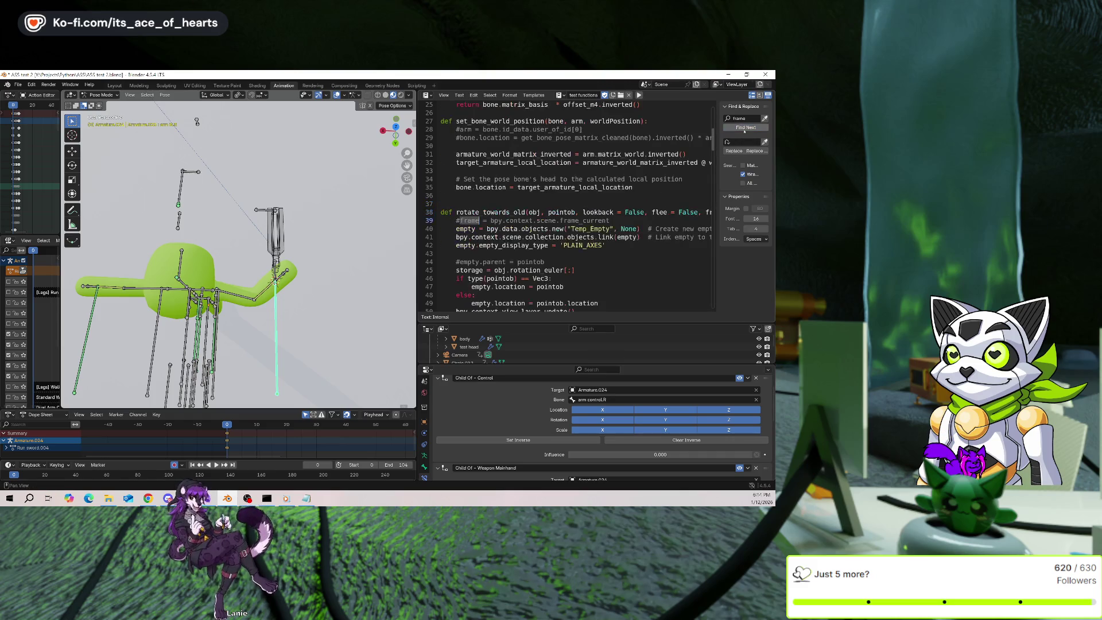
click(744, 128)
click(744, 128)
click(744, 128)
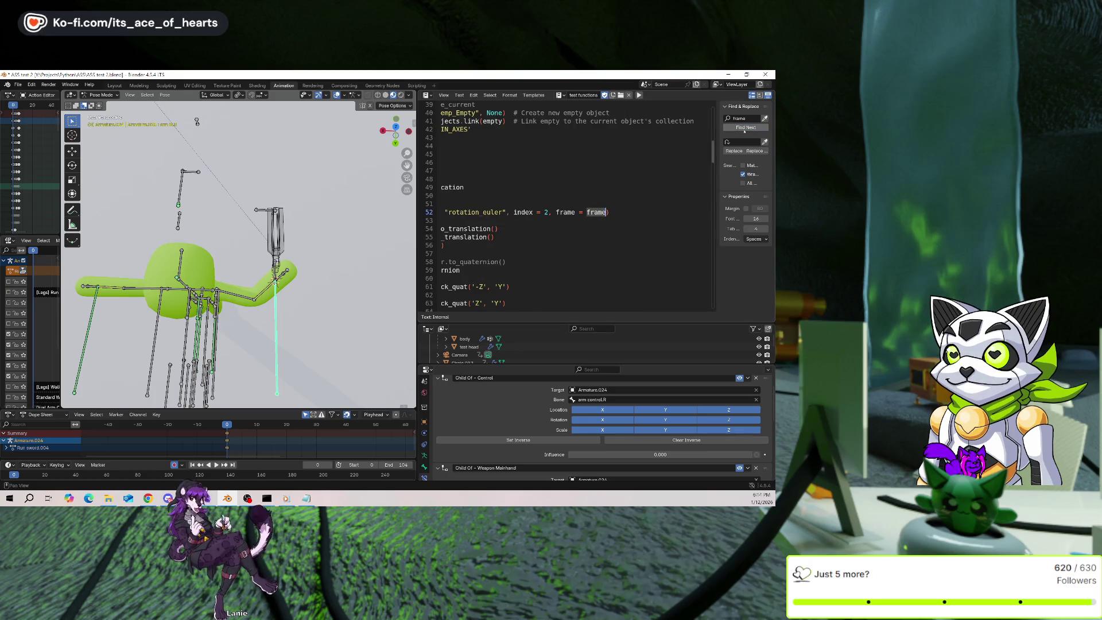
key(Up)
Step through the remaining 'frame' matches from line 112 down to line 130.
click(746, 127)
click(746, 127)
click(746, 127)
click(750, 127)
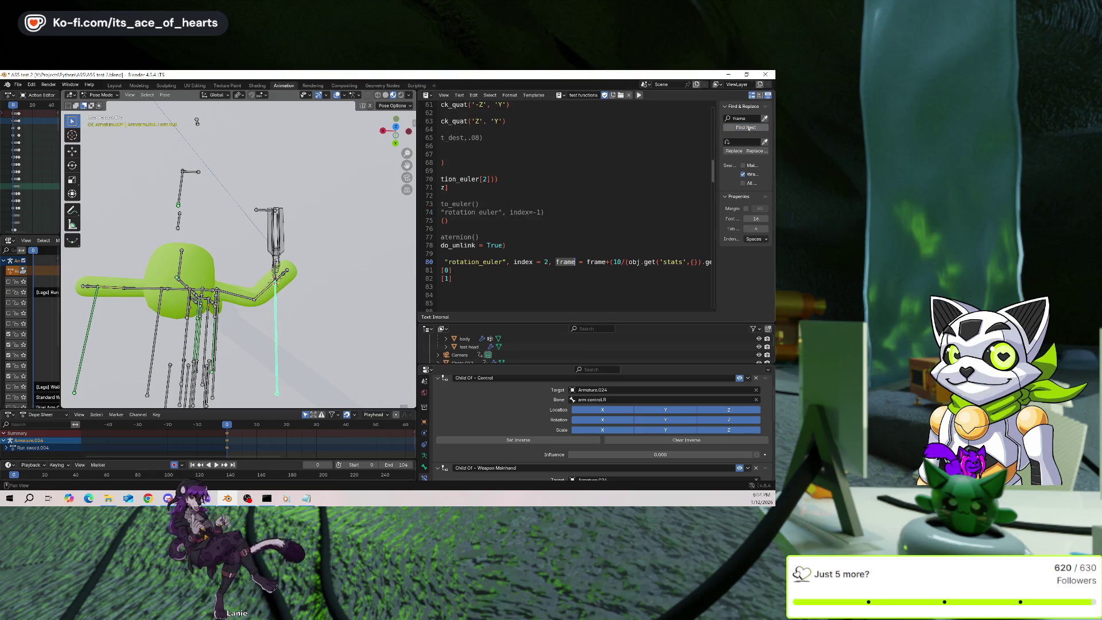
click(750, 127)
click(750, 127)
click(750, 127)
click(750, 128)
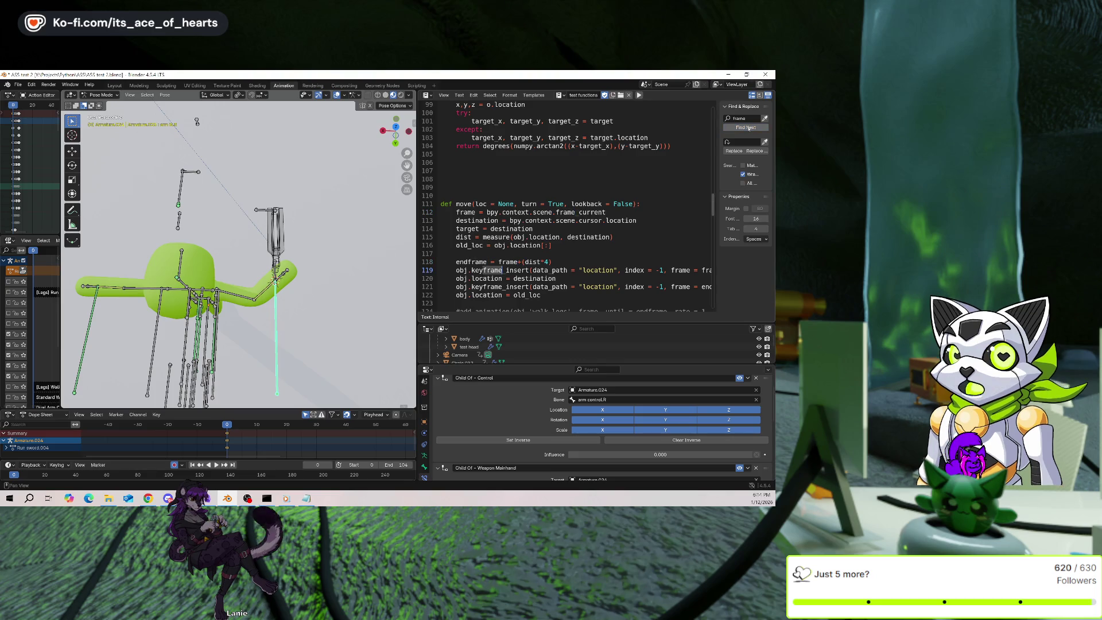
click(750, 128)
click(750, 127)
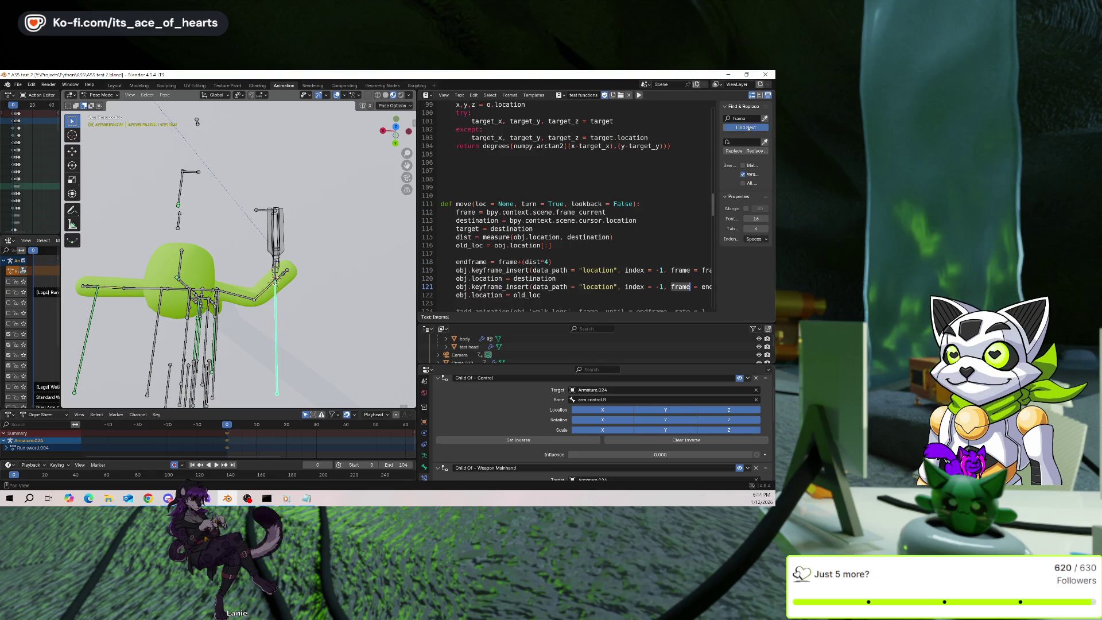
click(750, 127)
click(750, 128)
click(750, 128)
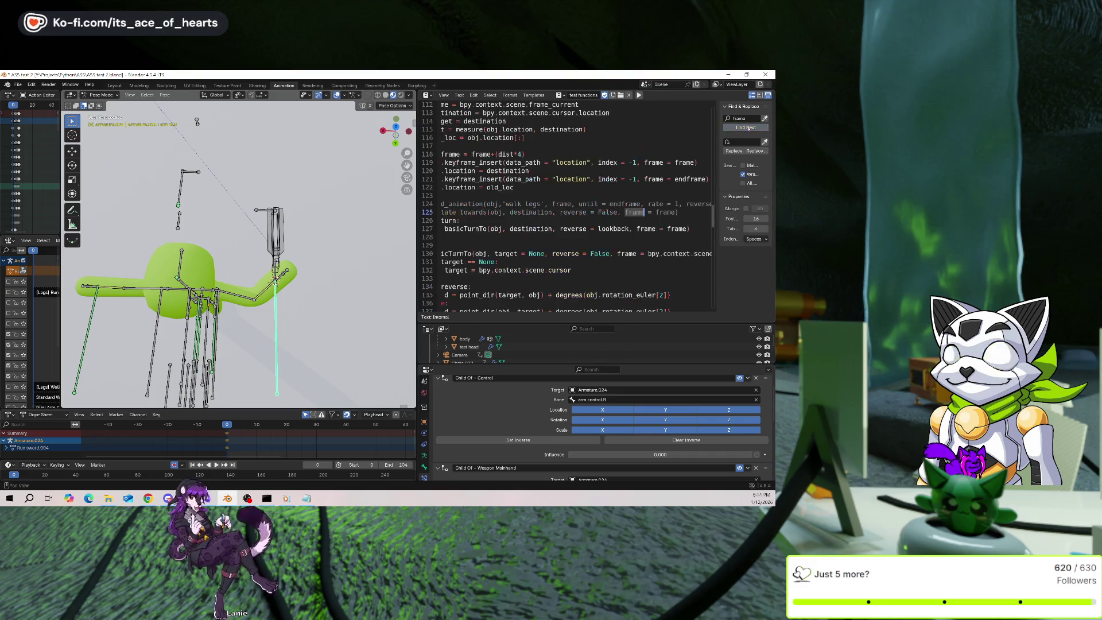
click(750, 128)
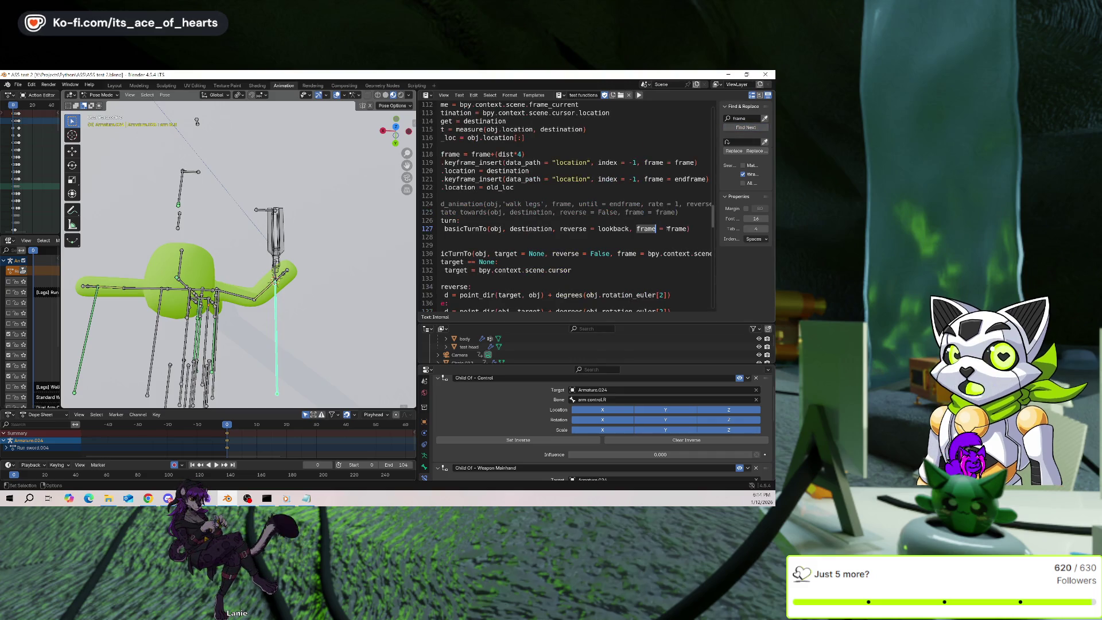
click(746, 129)
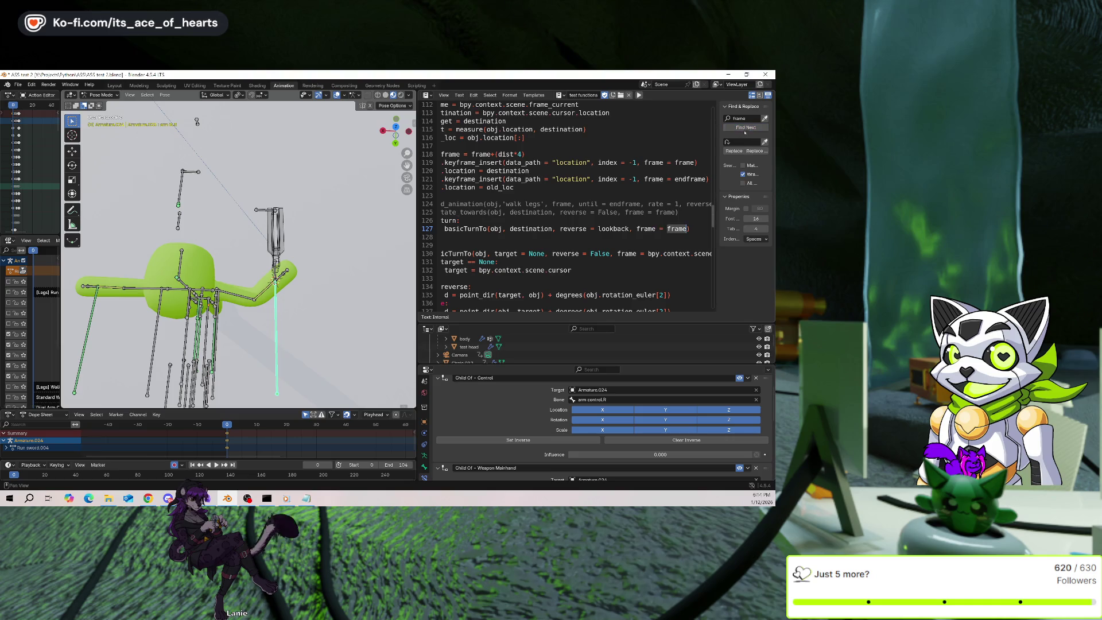
click(746, 128)
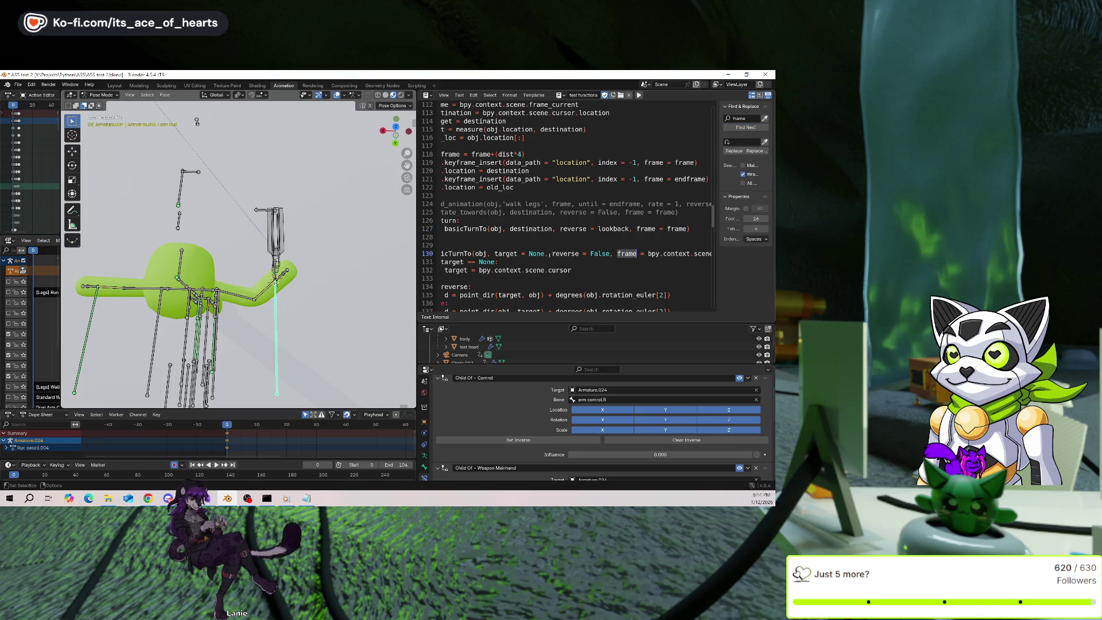
click(562, 242)
Add frame = bpy.context.scene.frame_current after True in toggleHand's parameters.
scroll(640, 220, down, 20)
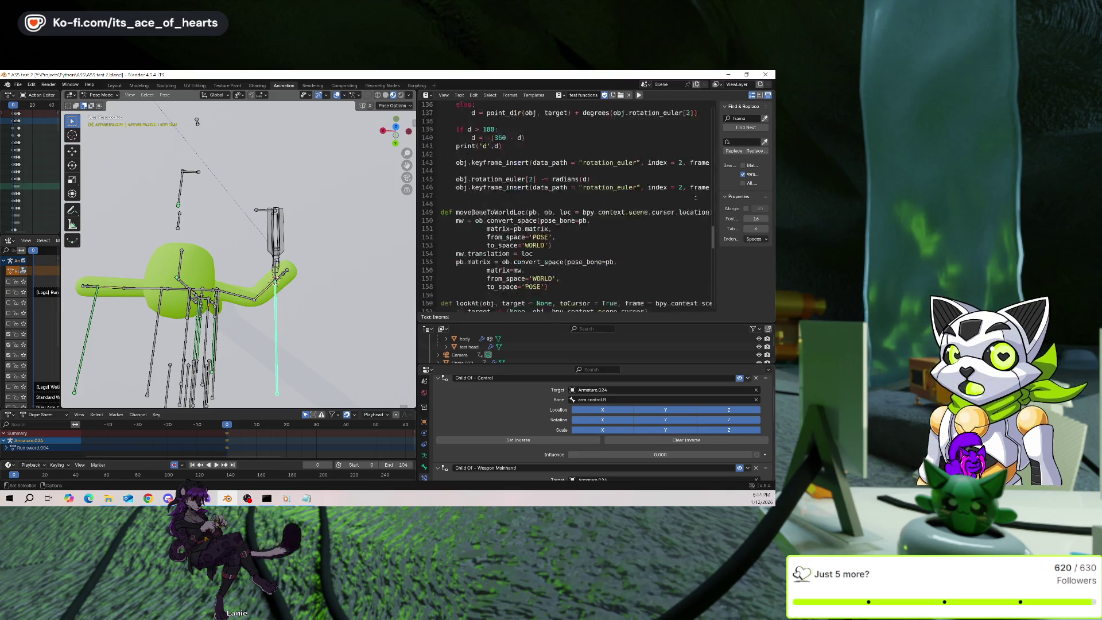
scroll(641, 220, up, 4)
click(607, 211)
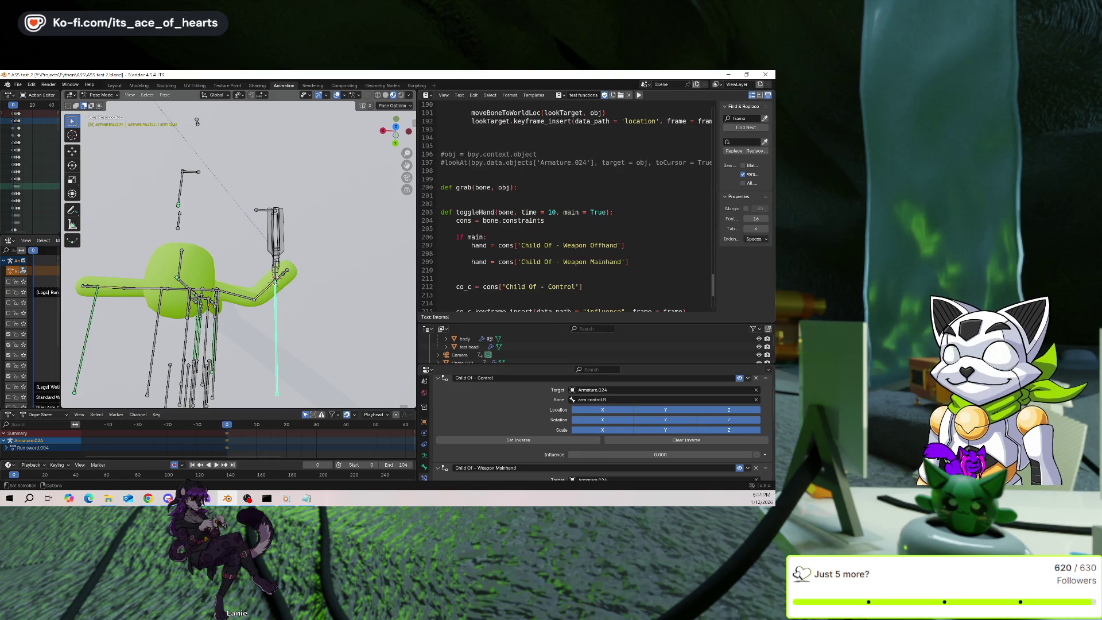
key(ctrl+v)
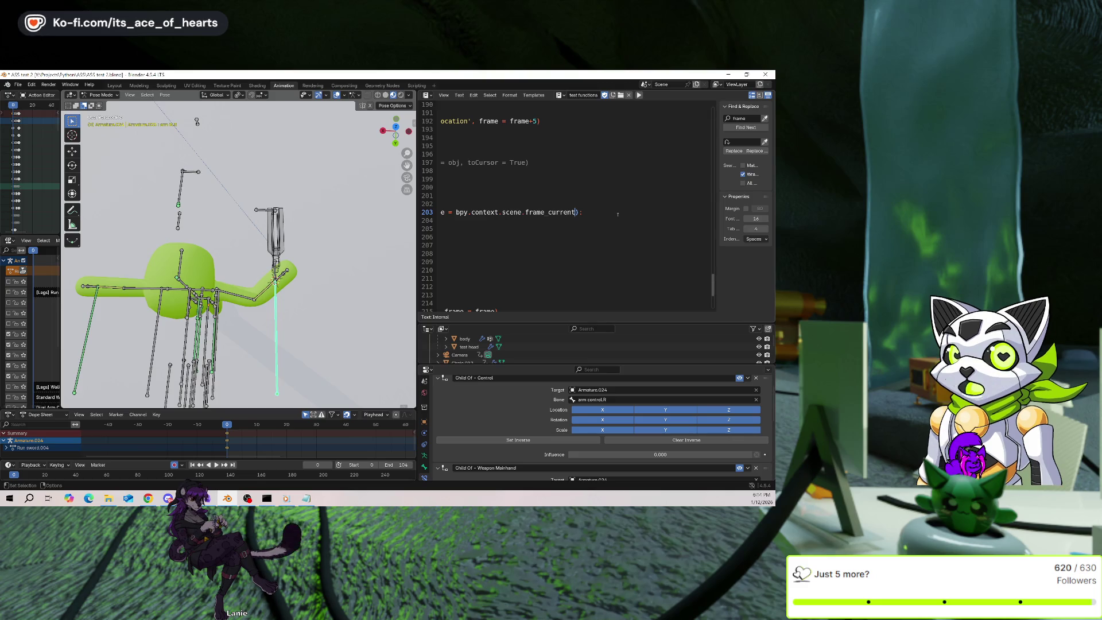
Copy the word frame from the toggleHand definition.
click(602, 228)
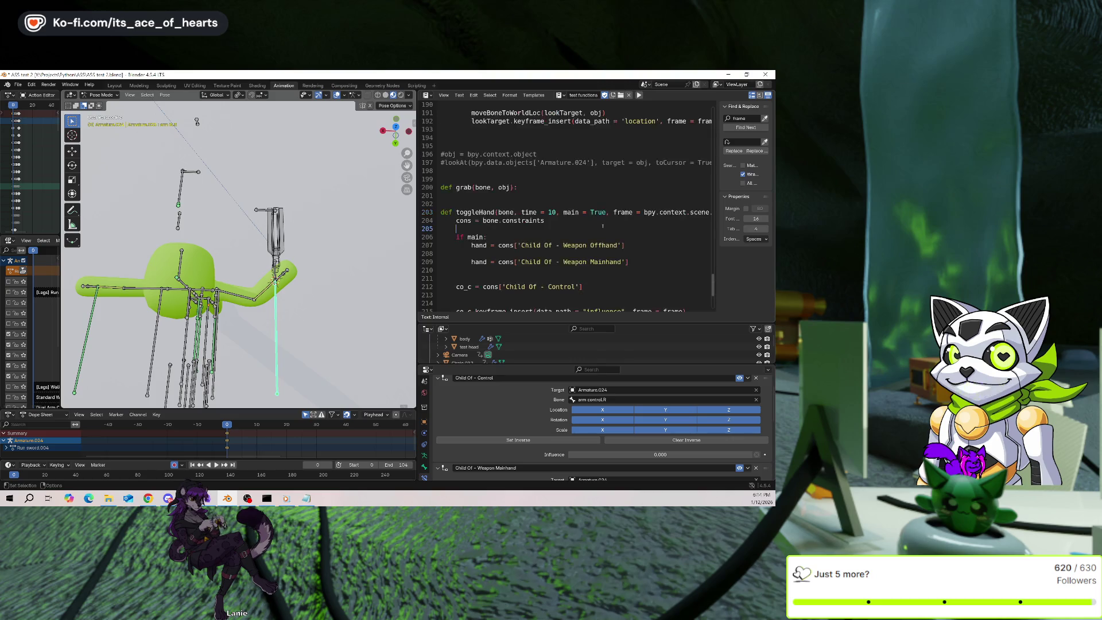
click(606, 219)
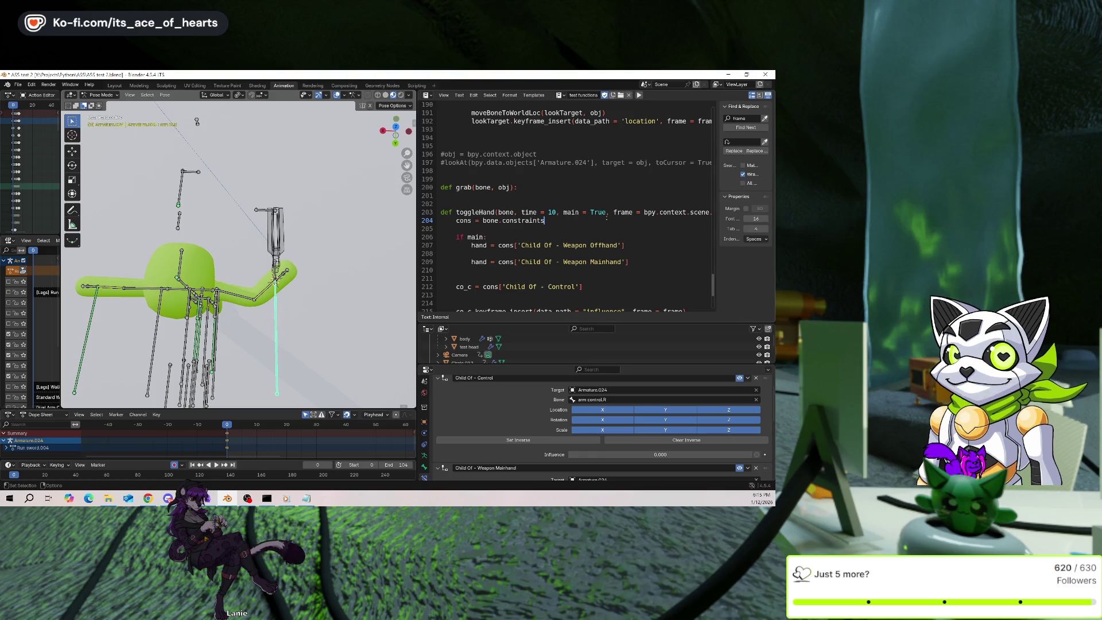
scroll(606, 218, down, 1)
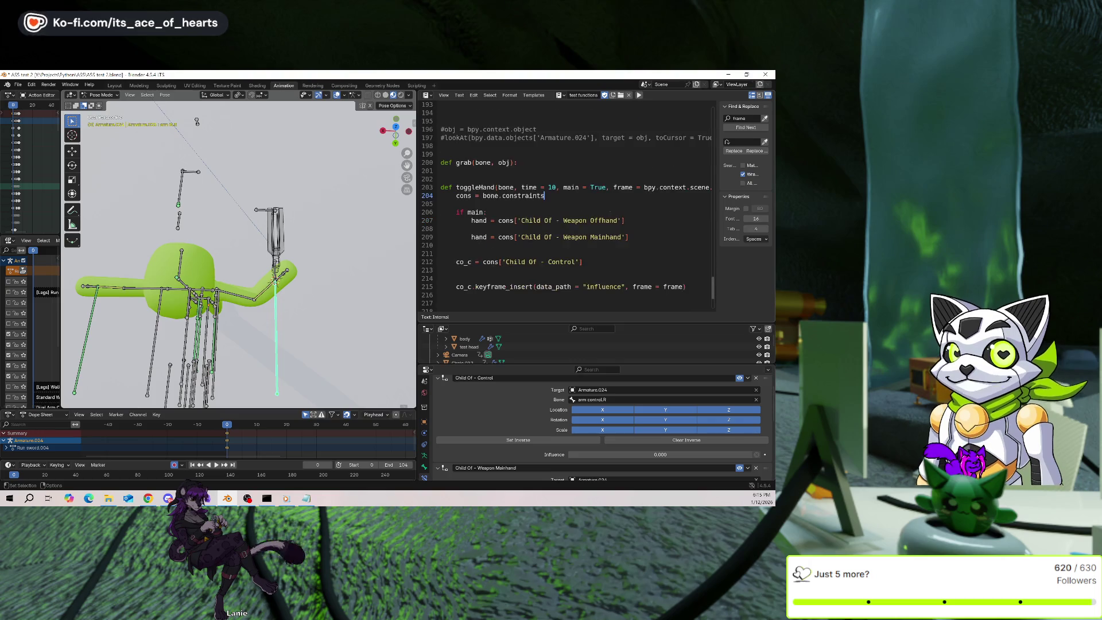
double_click(629, 188)
right_click(629, 188)
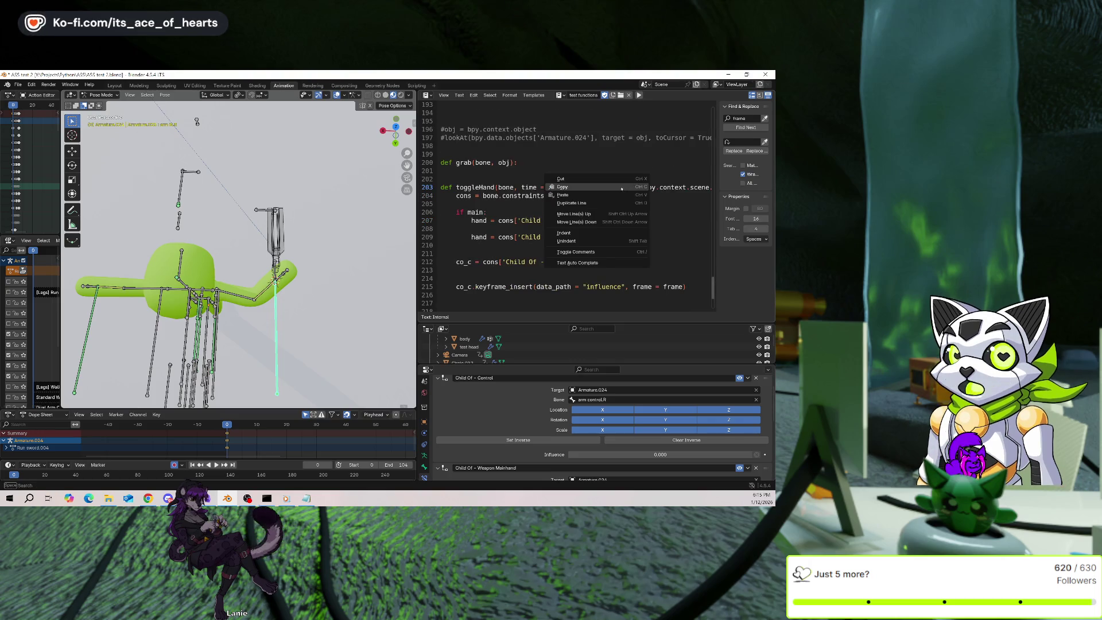
click(608, 248)
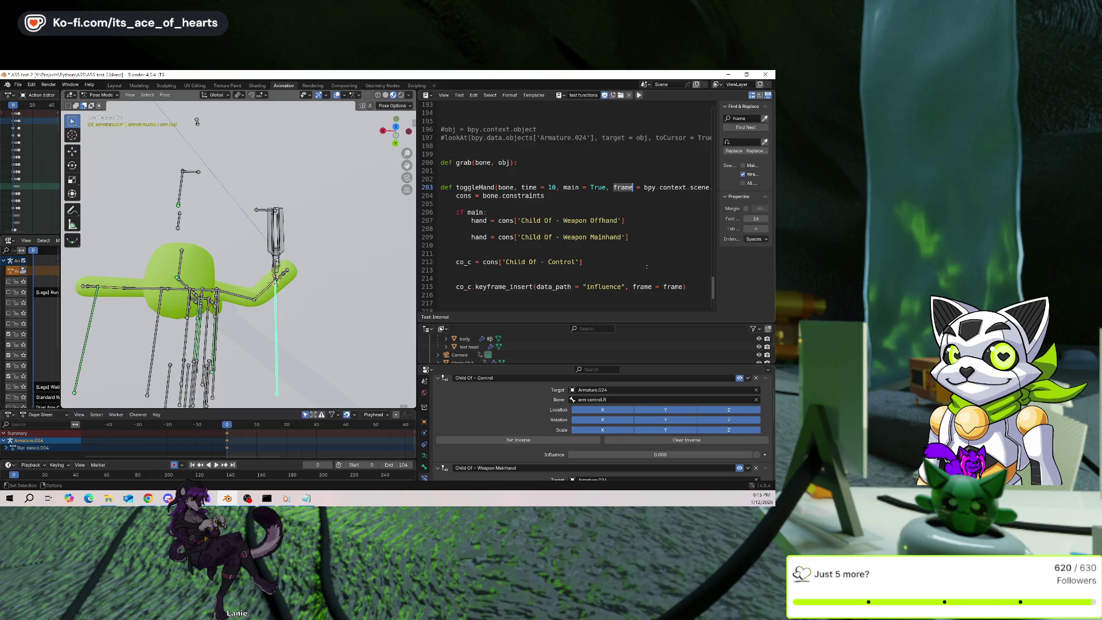
Paste a duplicate influence keyframe_insert call on a new line below the first.
scroll(647, 266, down, 1)
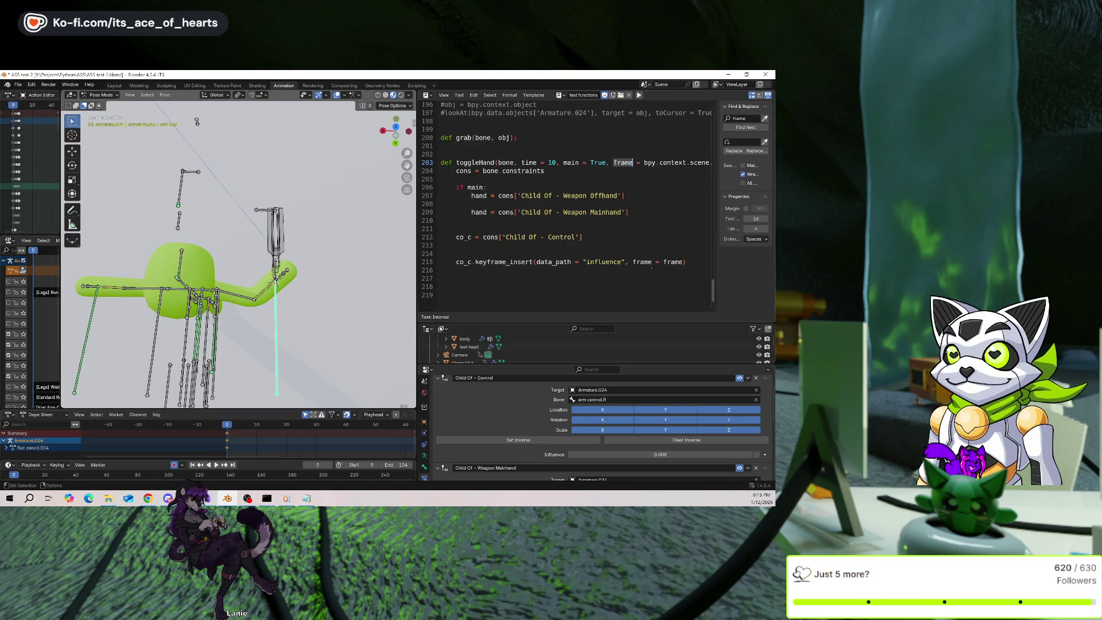
text(:)
click(689, 261)
key(Down)
key(Return)
key(ctrl+v)
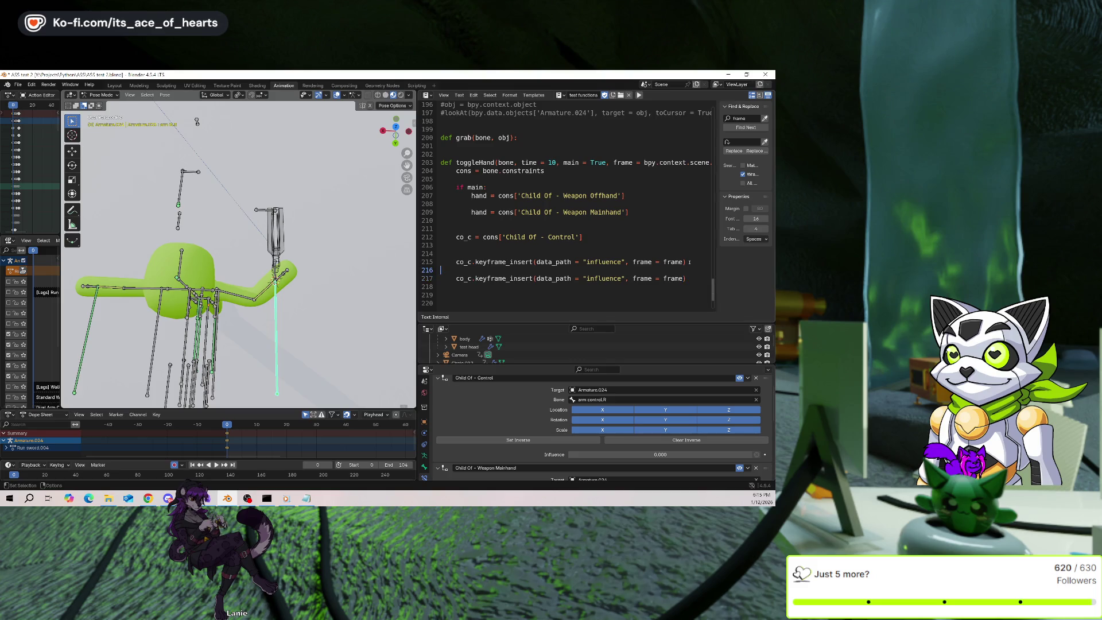
Begin a new co_c line between the two keyframe_insert calls.
key(Up)
key(ctrl+shift+Right)
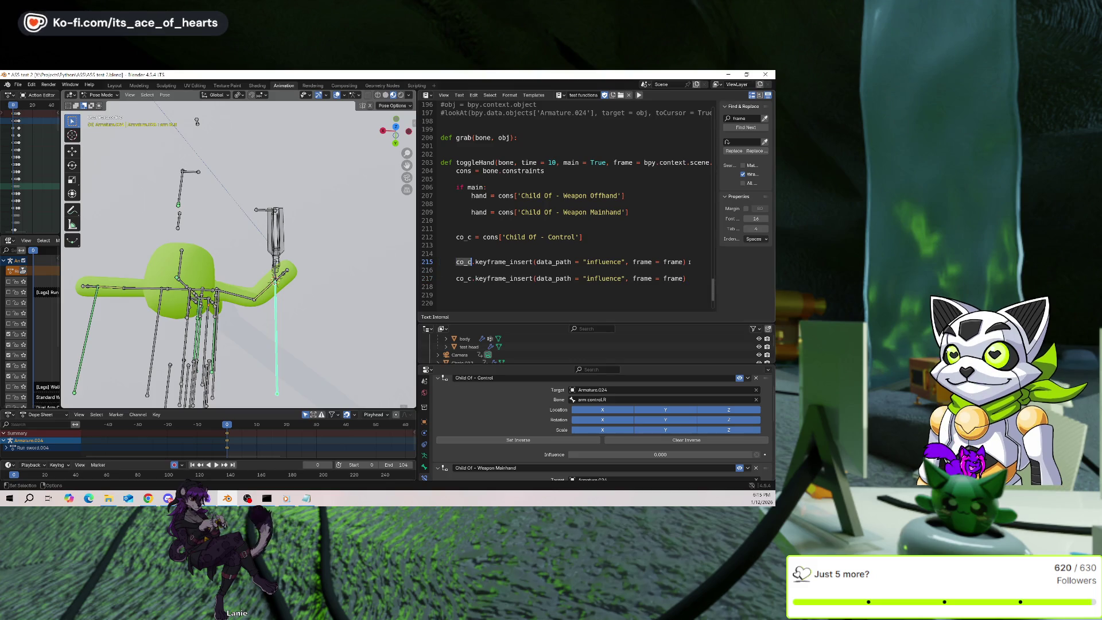
key(Return)
key(Down)
key(Down)
text(co_c)
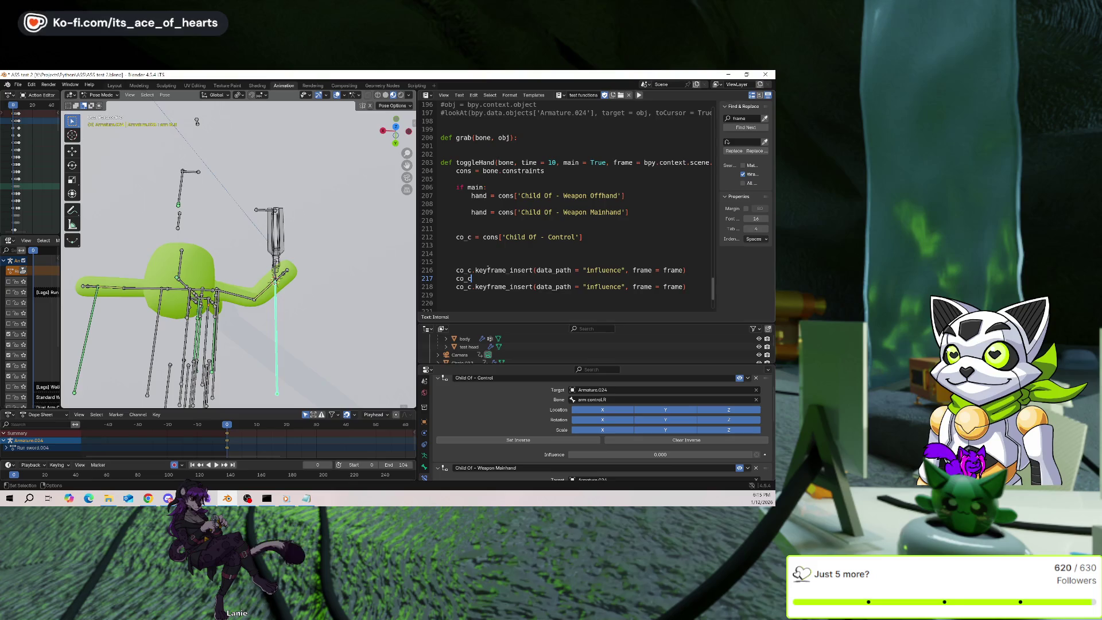
Write the condition 'if hand.influence' on line 214 of toggleHand.
double_click(479, 196)
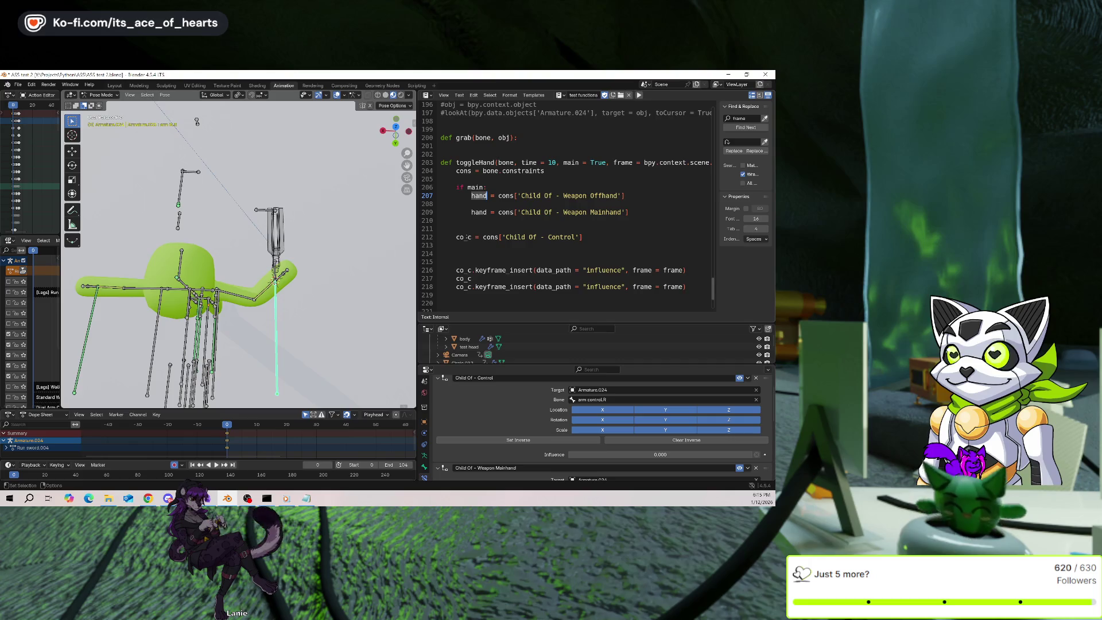
click(478, 252)
text(if hand )
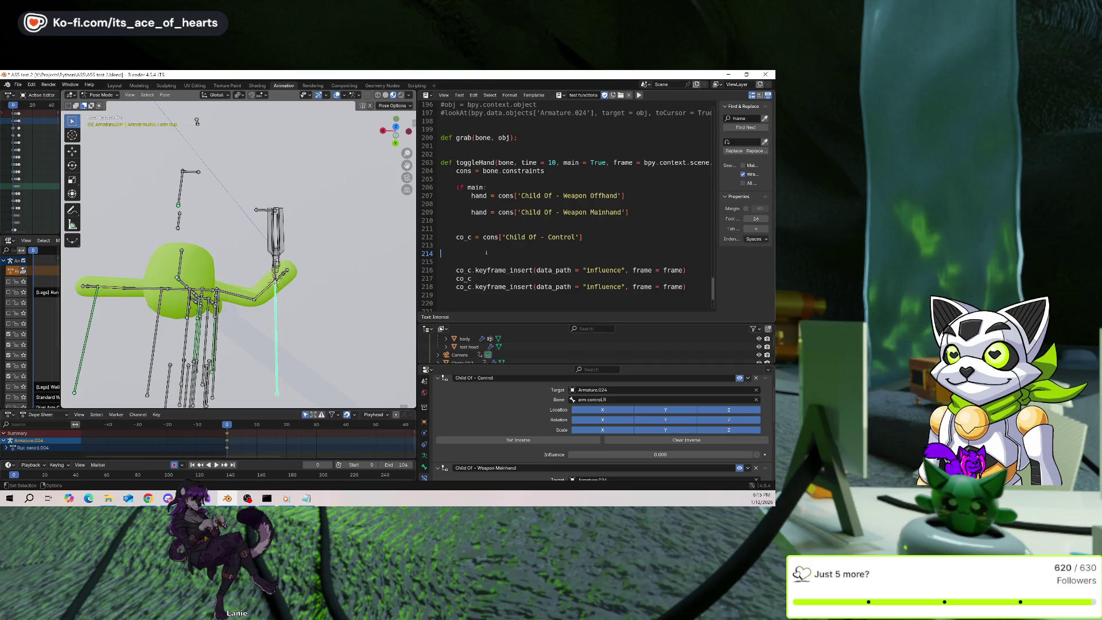
text(!= 0)
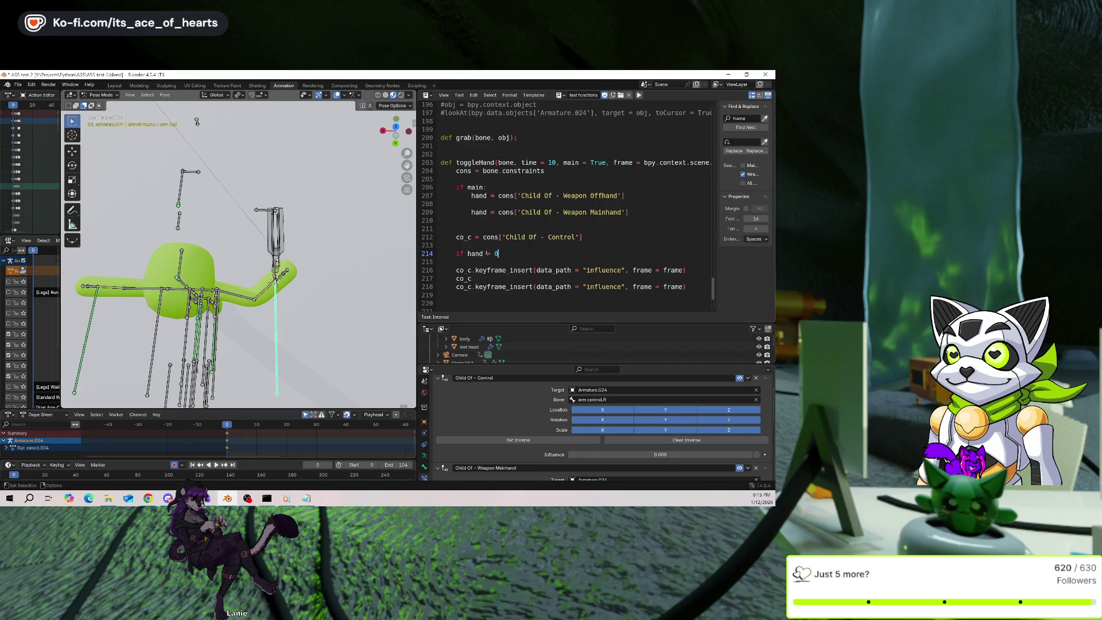
key(Left)
key(Left)
key(Left)
text(.infl)
key(BackSpace)
key(BackSpace)
key(BackSpace)
text(nce)
key(Return)
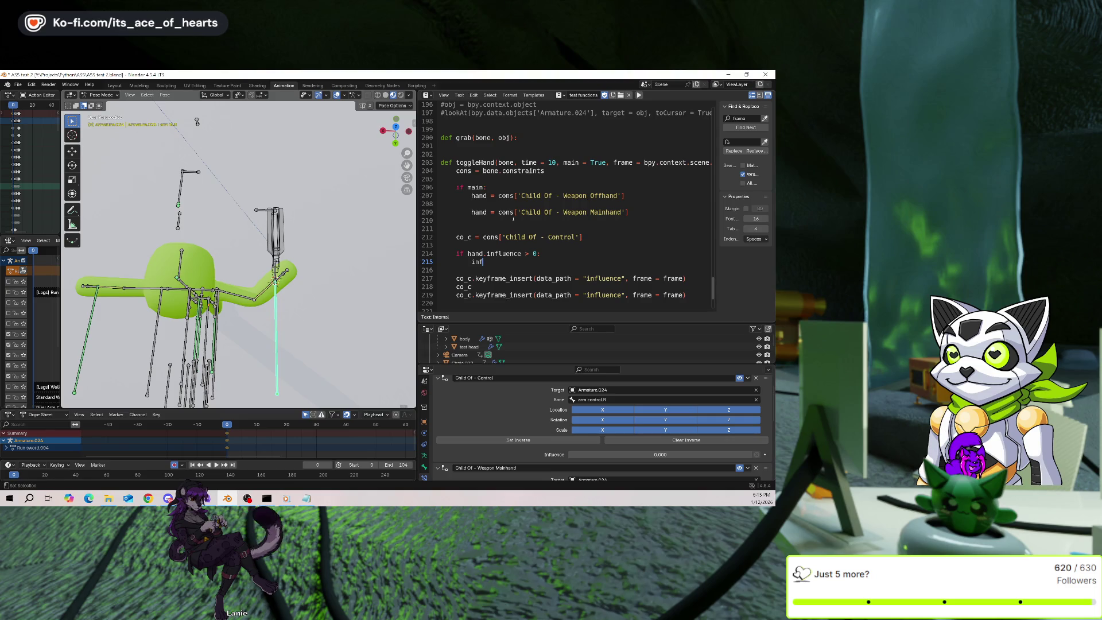
Set inf_to = hand and inf_from = co_c under the if, and save.
text(_to = hand)
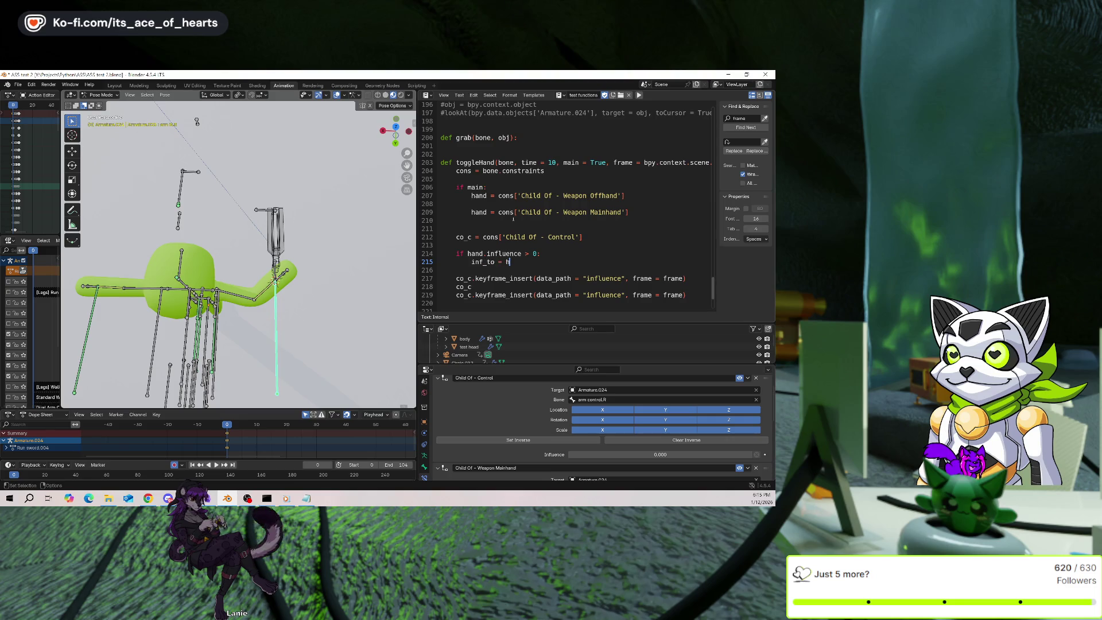
key(Return)
text(inf_from = c)
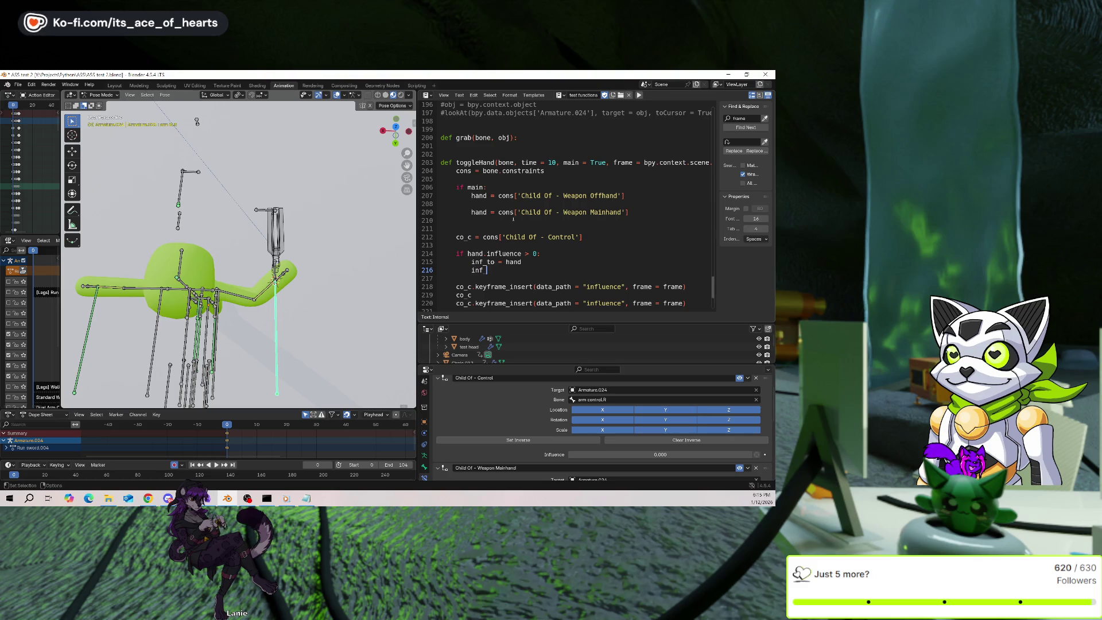
text(o)
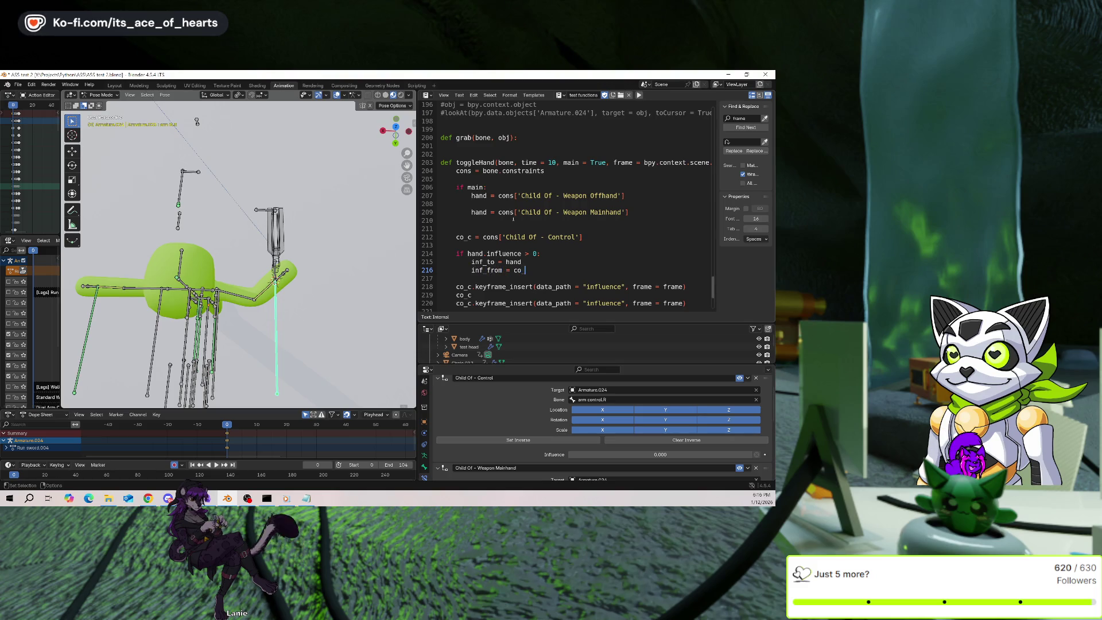
key(Return)
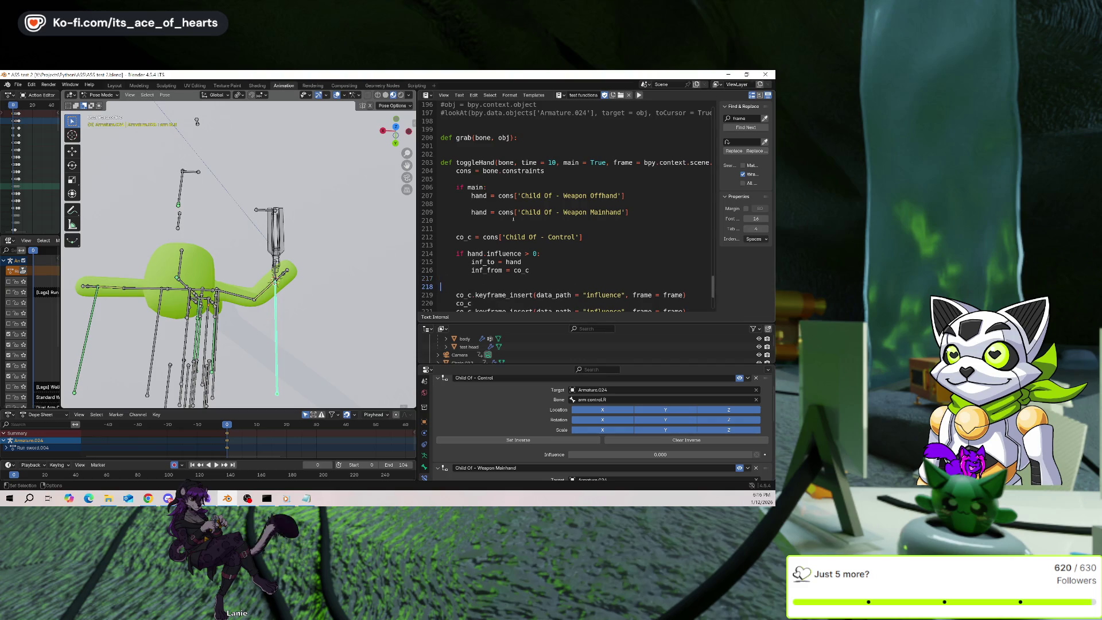
key(Return)
key(ctrl+s)
Add an else: branch containing a copy of the inf_to and inf_from assignments.
scroll(497, 214, down, 2)
double_click(495, 213)
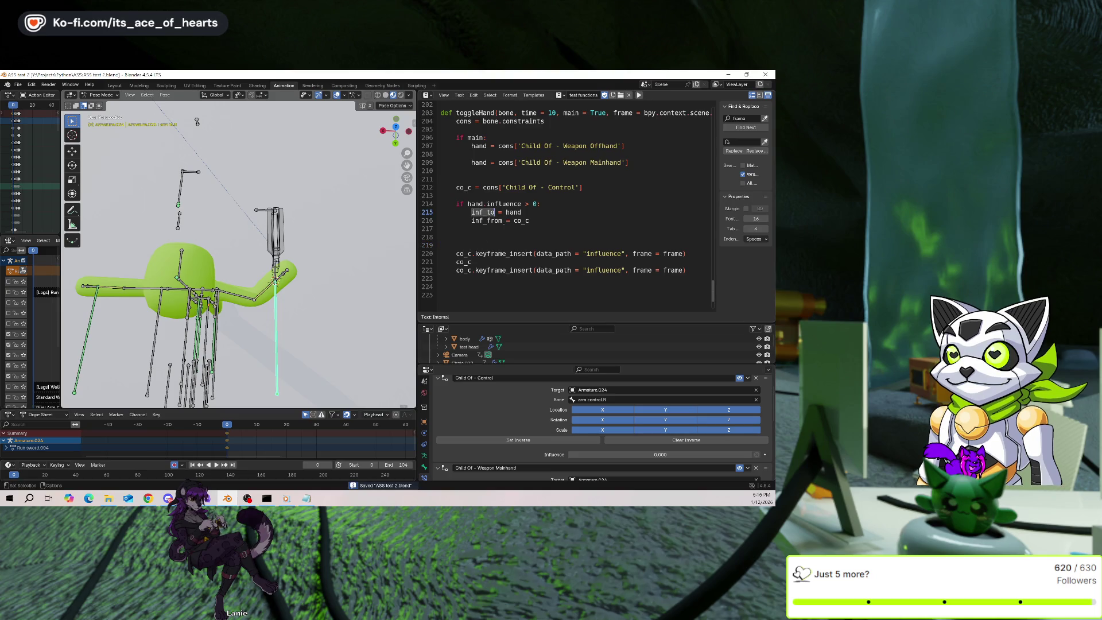
click(546, 226)
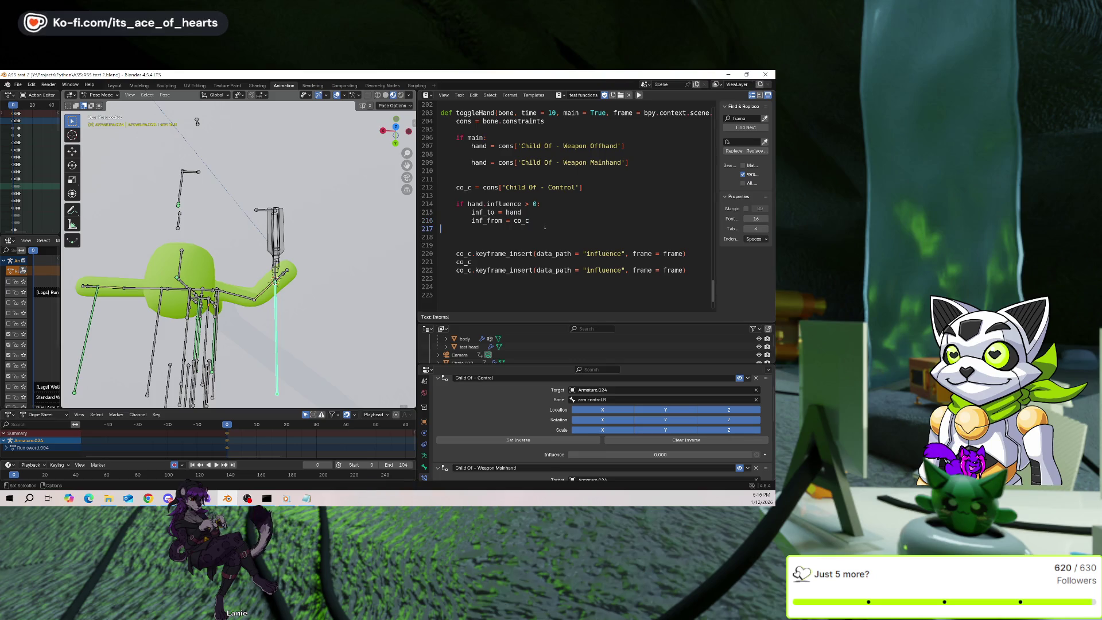
text(ese)
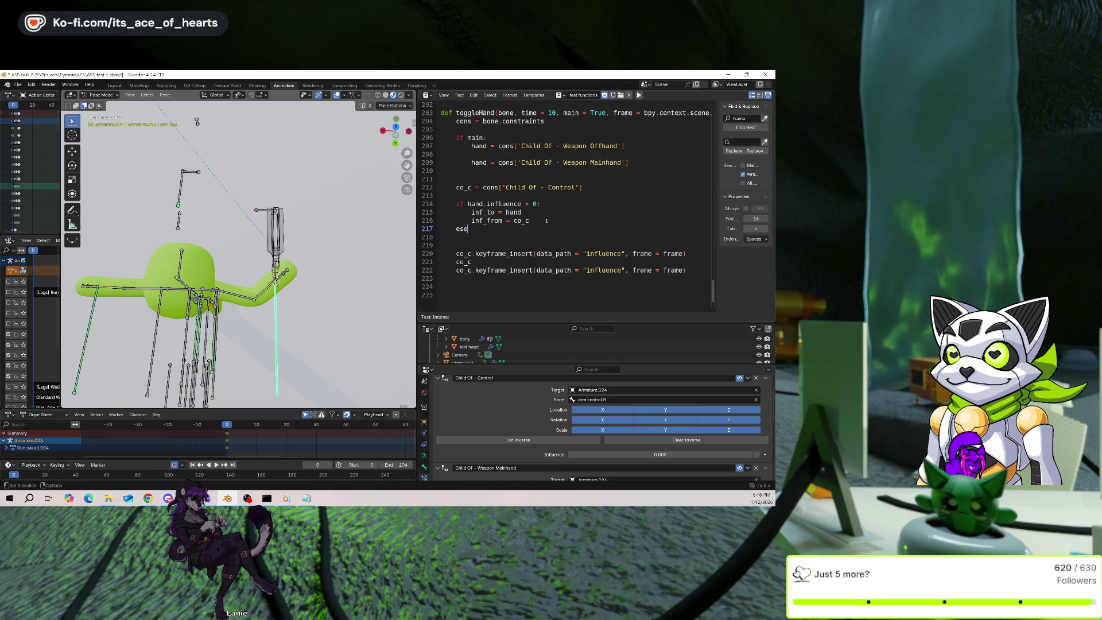
key(BackSpace)
key(BackSpace)
text(lse:)
key(Return)
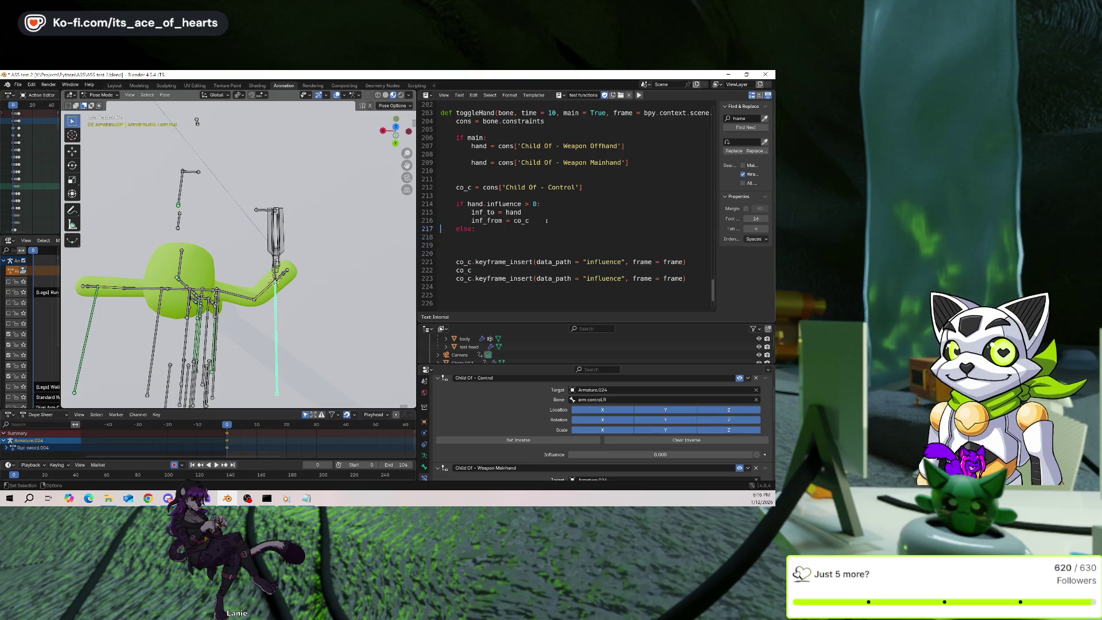
key(shift+Down)
key(shift+Down)
key(ctrl+c)
key(Down)
key(Down)
key(Down)
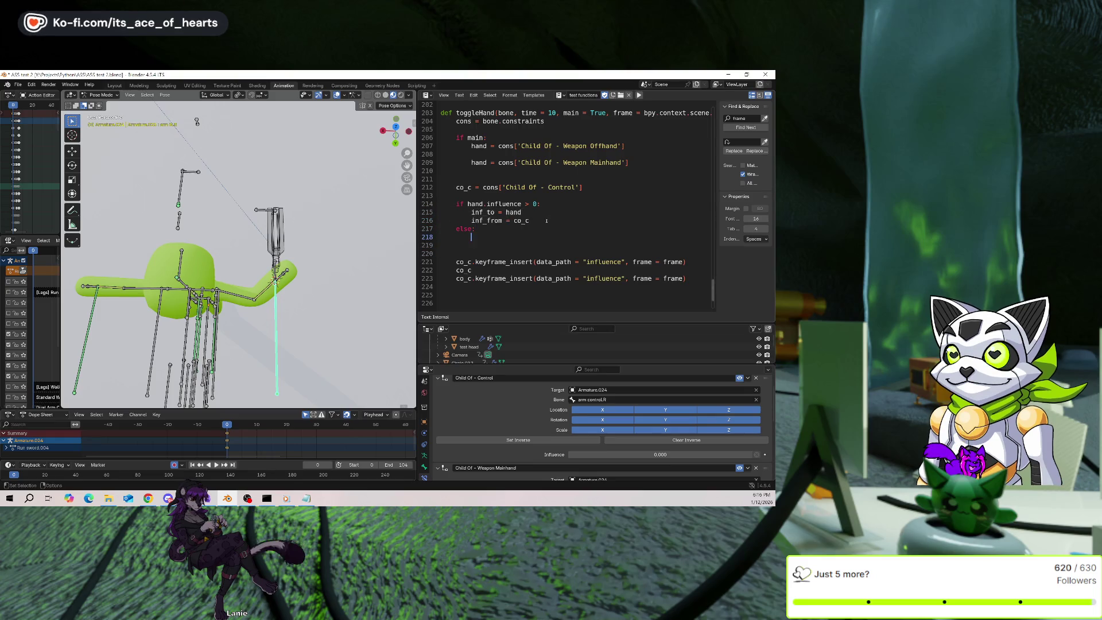
key(ctrl+v)
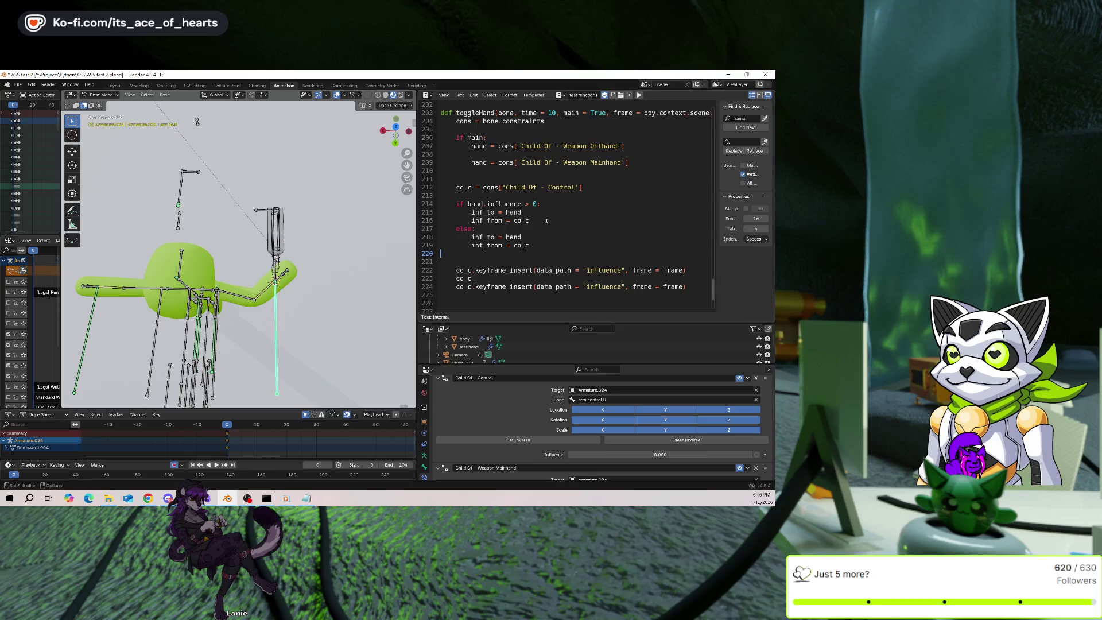
Swap the else branch to inf_to = co_c and inf_from = hand, and save.
key(Left)
key(BackSpace)
key(BackSpace)
key(BackSpace)
key(Up)
key(BackSpace)
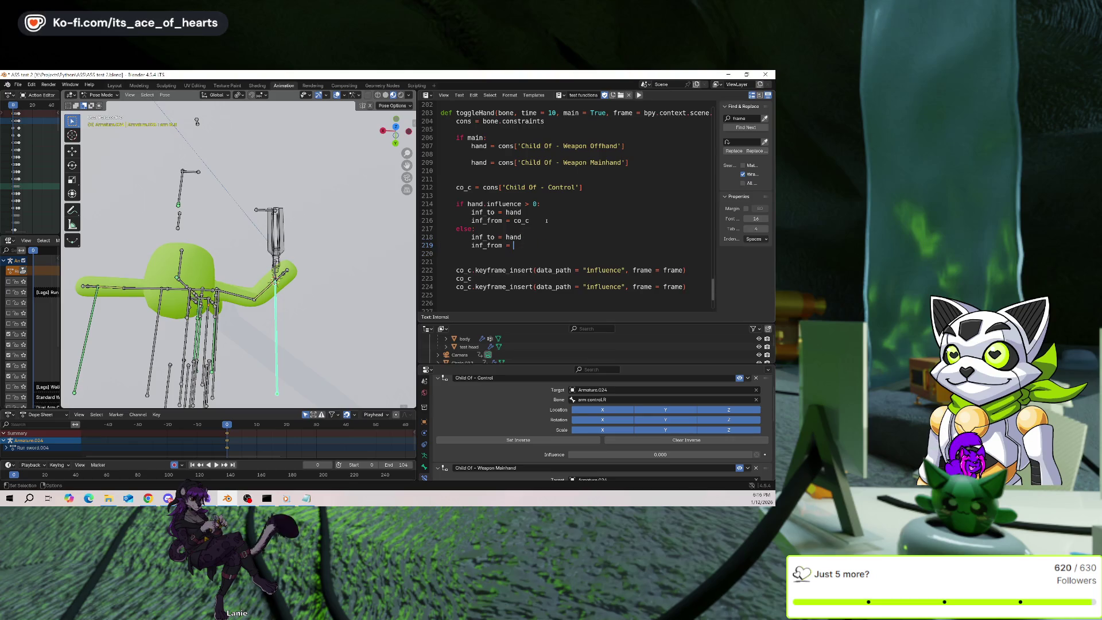
key(ctrl+BackSpace)
key(ctrl+v)
text(had)
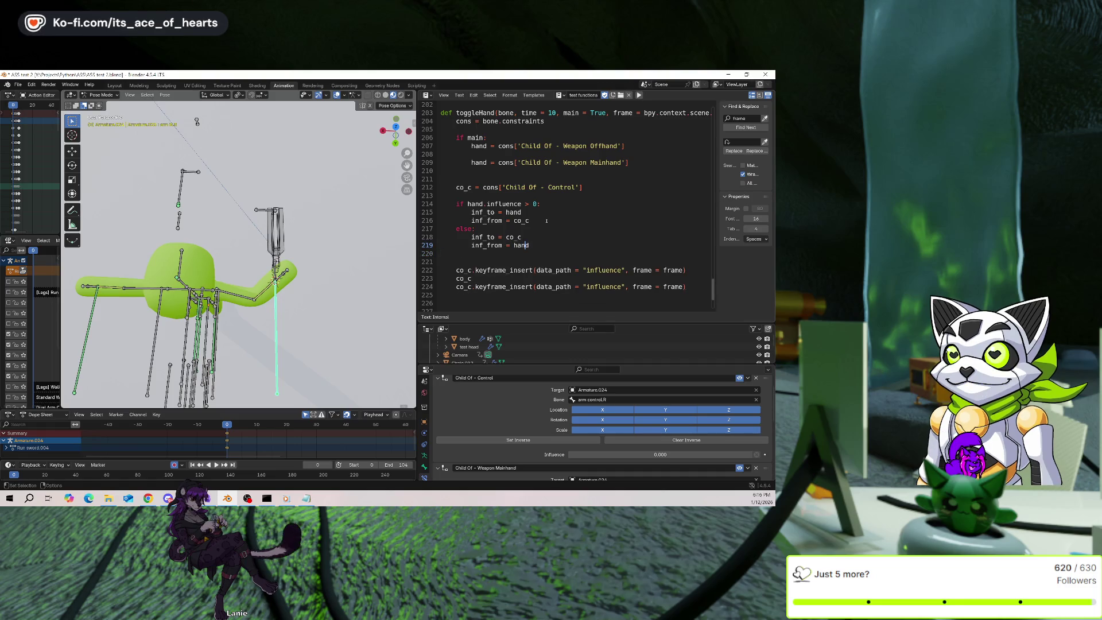
key(ctrl+s)
double_click(482, 237)
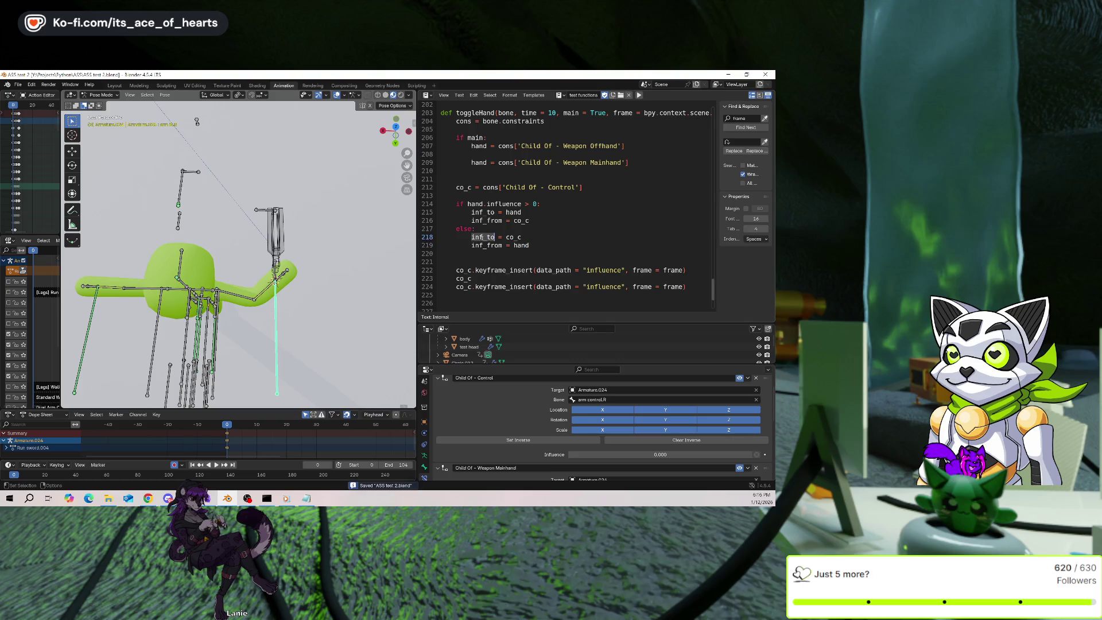
Replace co_c with inf_to in the first keyframe_insert call and inf_to.influence line below.
key(ctrl+c)
double_click(463, 270)
key(ctrl+v)
double_click(462, 278)
key(ctrl+v)
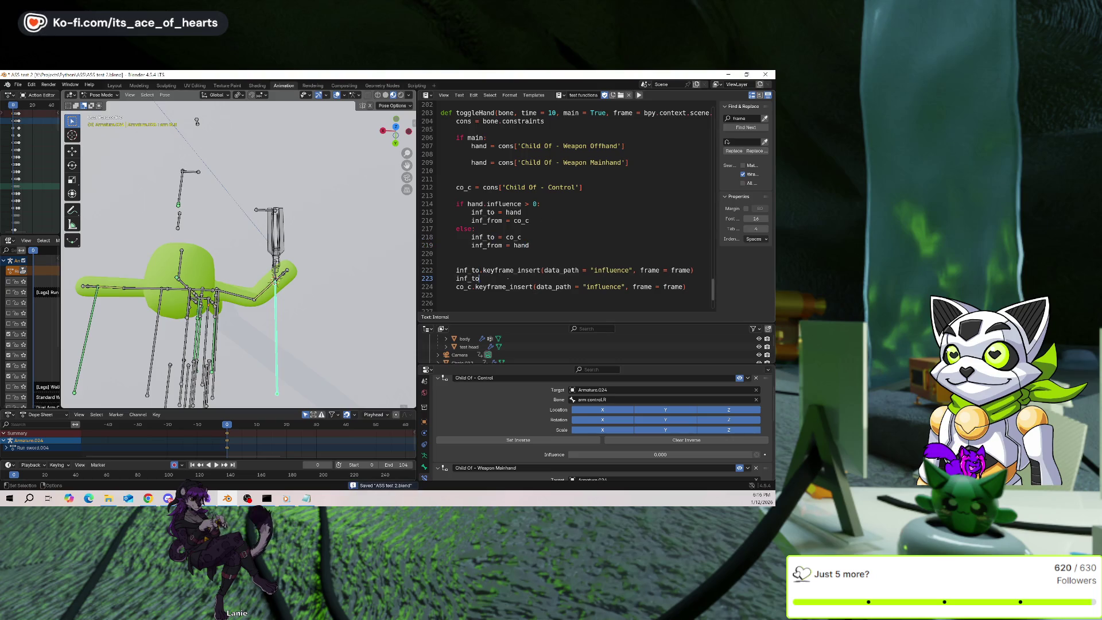
text(.inf)
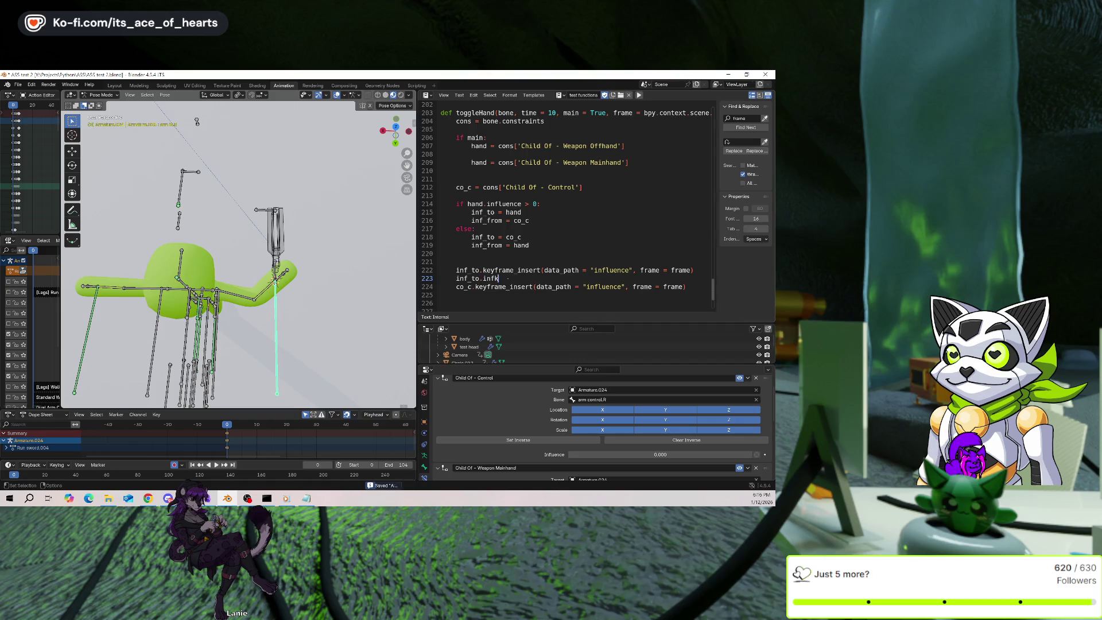
text(luenc)
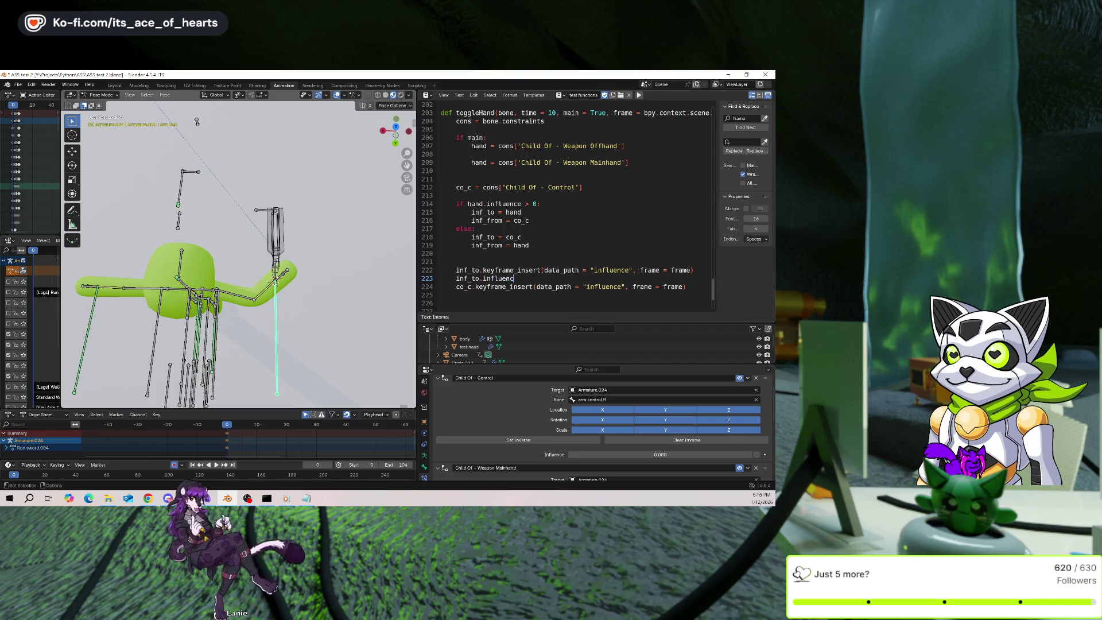
text(e)
key(Up)
key(Up)
Add an indented inf_from line above the keyframe_insert call.
key(End)
key(Return)
click(456, 261)
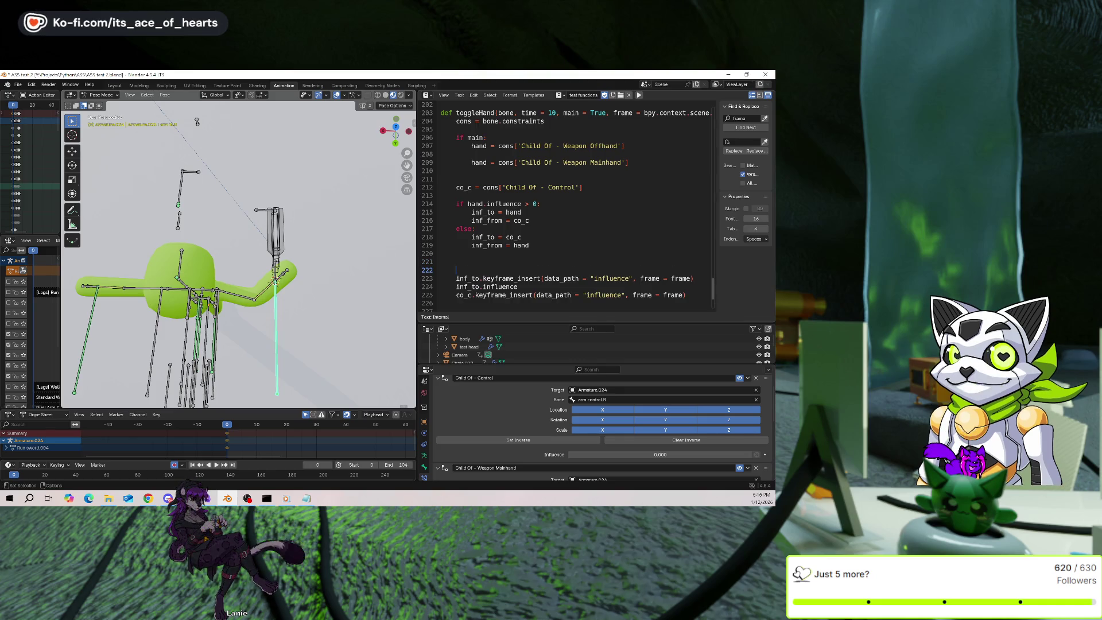
click(441, 269)
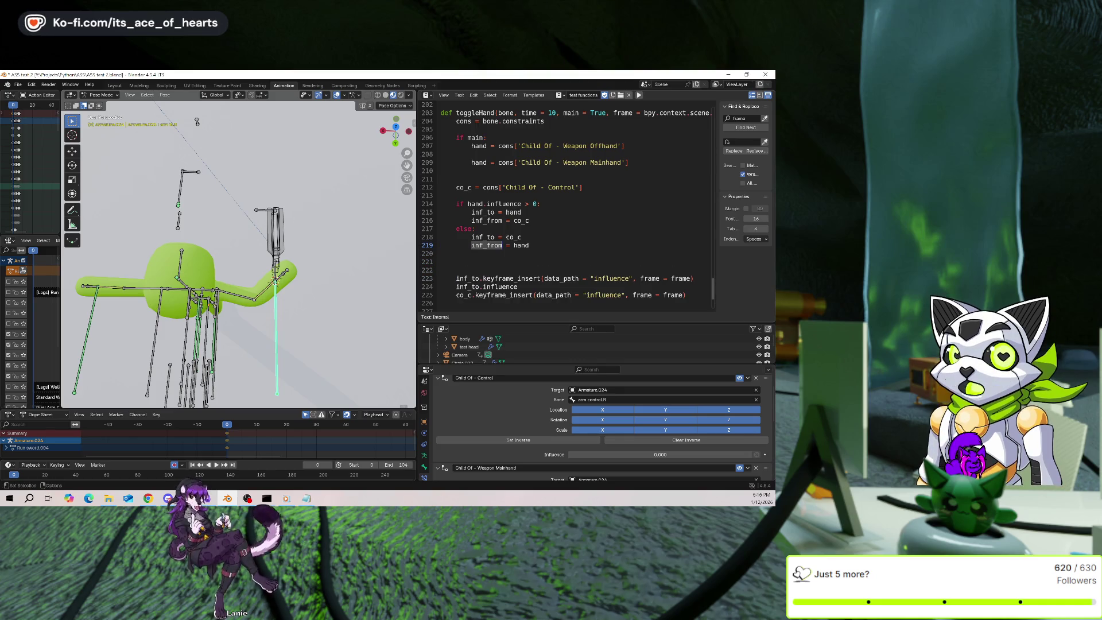
key(Home)
key(Tab)
key(End)
key(Tab)
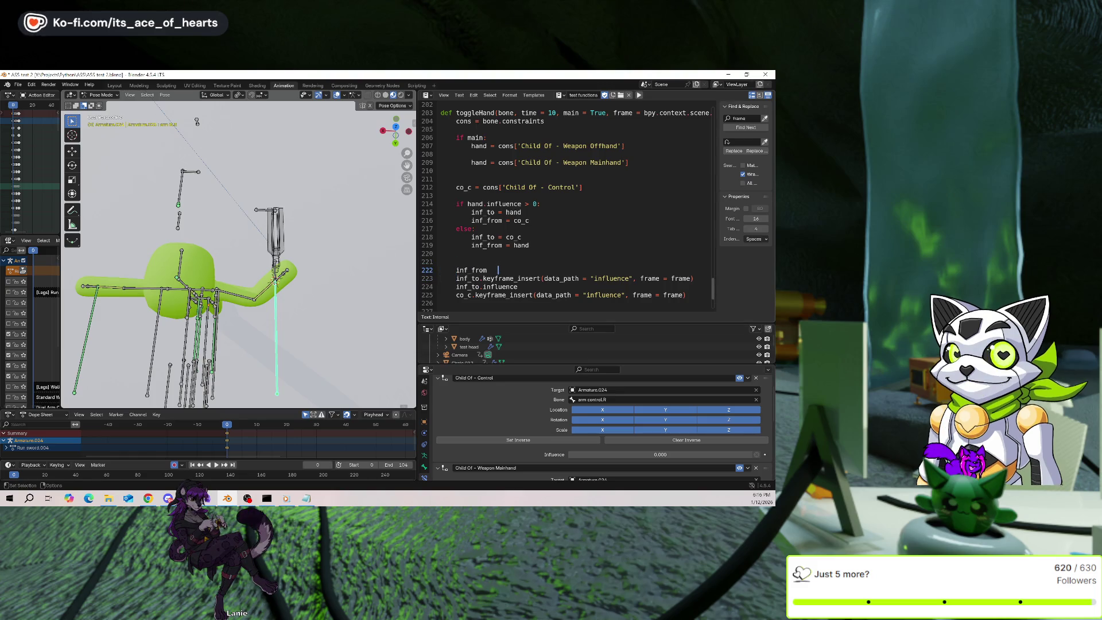
key(BackSpace)
key(shift+Left)
key(shift+Left)
key(shift+Left)
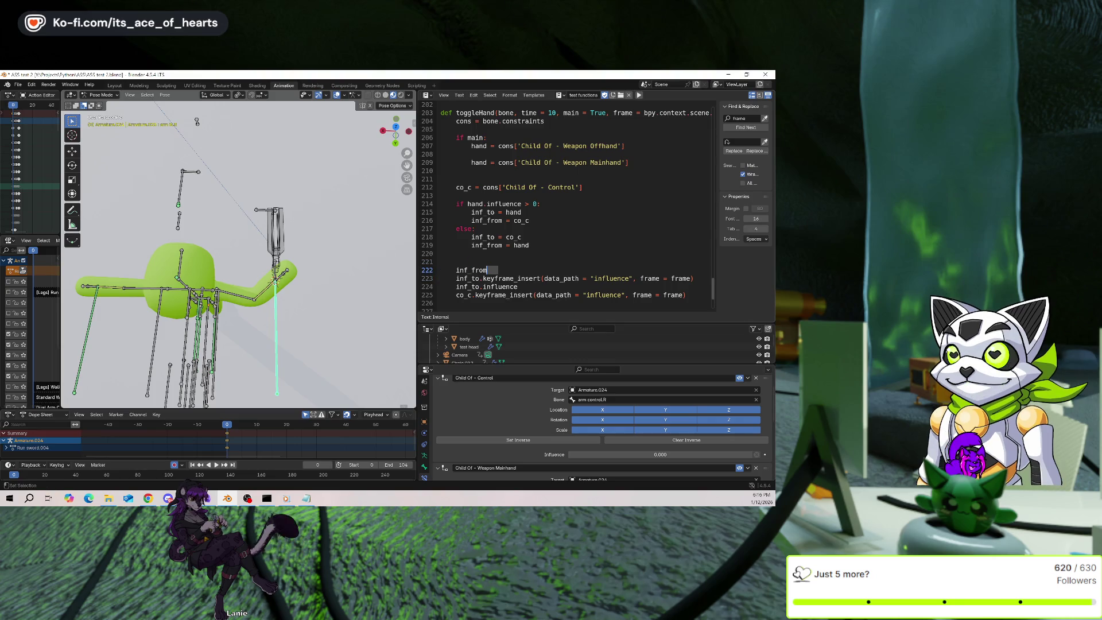
key(End)
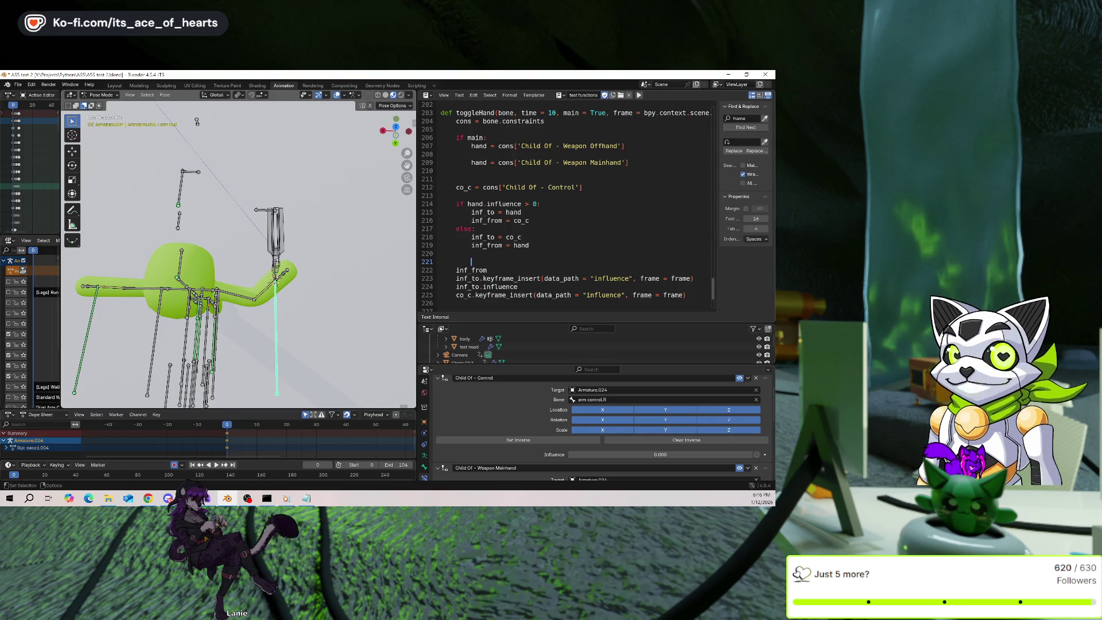